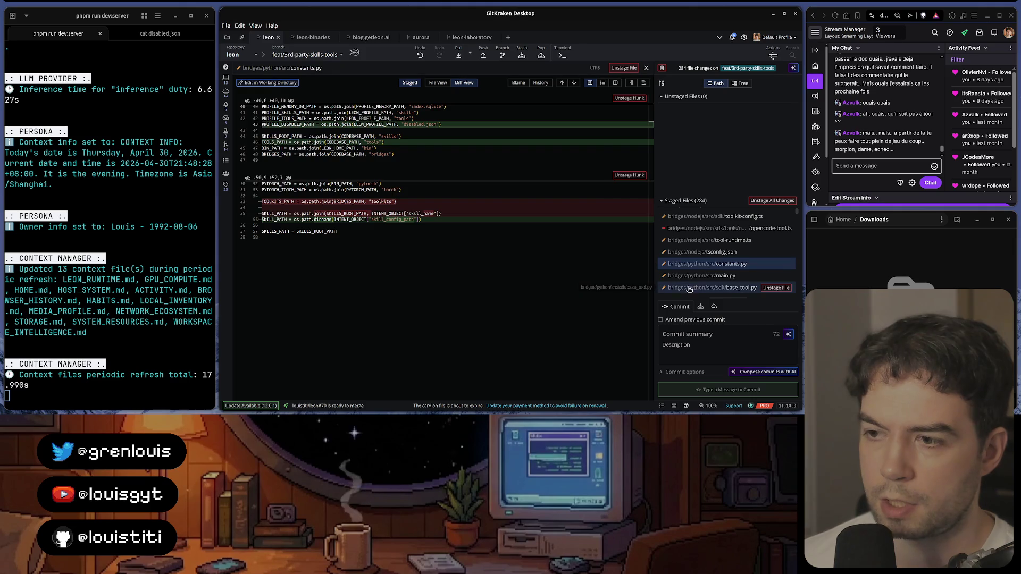
Step: View the staged diffs of main.py, base_tool.py and toolkit_config.py in turn
{"action": "left_click", "coordinate": [700, 277]}
{"action": "scroll", "coordinate": [540, 298], "scroll_direction": "down", "scroll_amount": 3}
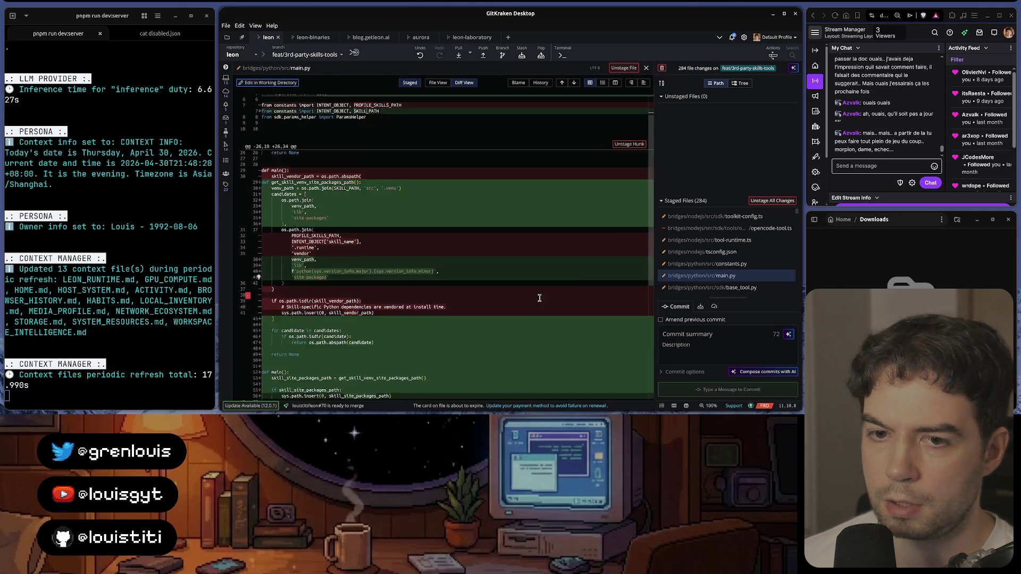
{"action": "scroll", "coordinate": [539, 298], "scroll_direction": "down", "scroll_amount": 3}
{"action": "scroll", "coordinate": [723, 264], "scroll_direction": "down", "scroll_amount": 1}
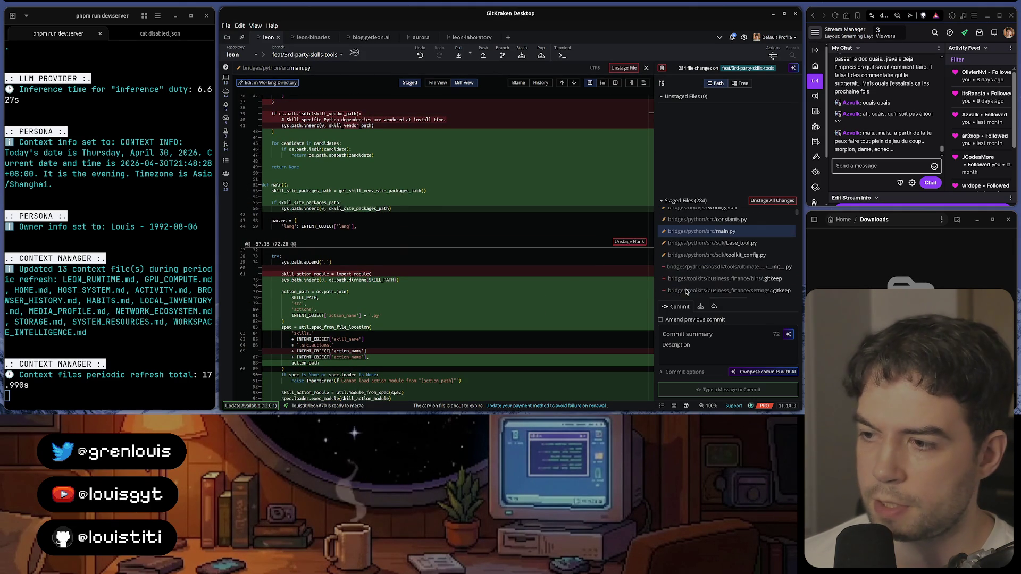
{"action": "left_click", "coordinate": [723, 244]}
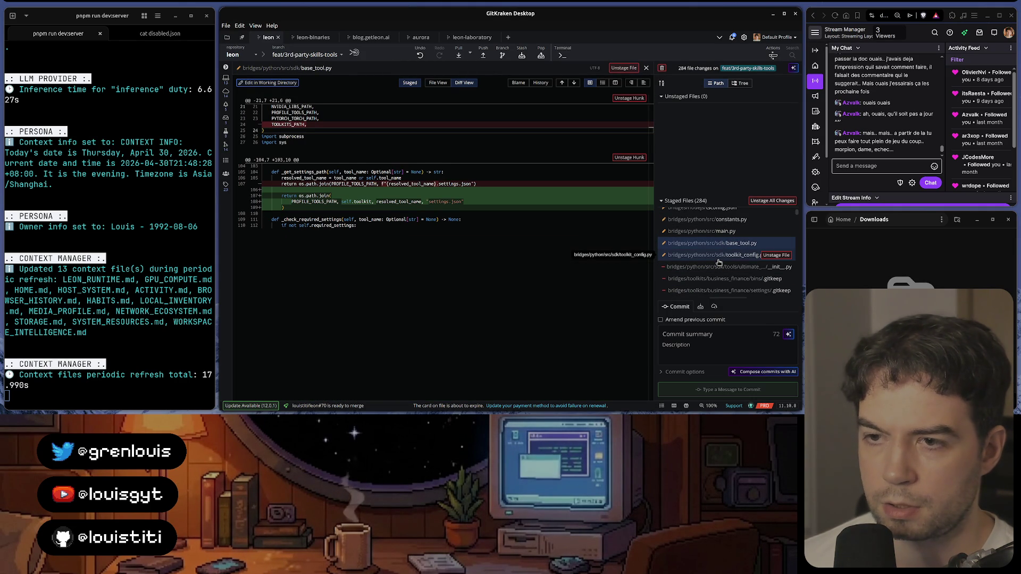
{"action": "left_click", "coordinate": [718, 256]}
{"action": "scroll", "coordinate": [719, 263], "scroll_direction": "down", "scroll_amount": 3}
{"action": "scroll", "coordinate": [719, 264], "scroll_direction": "up", "scroll_amount": 2}
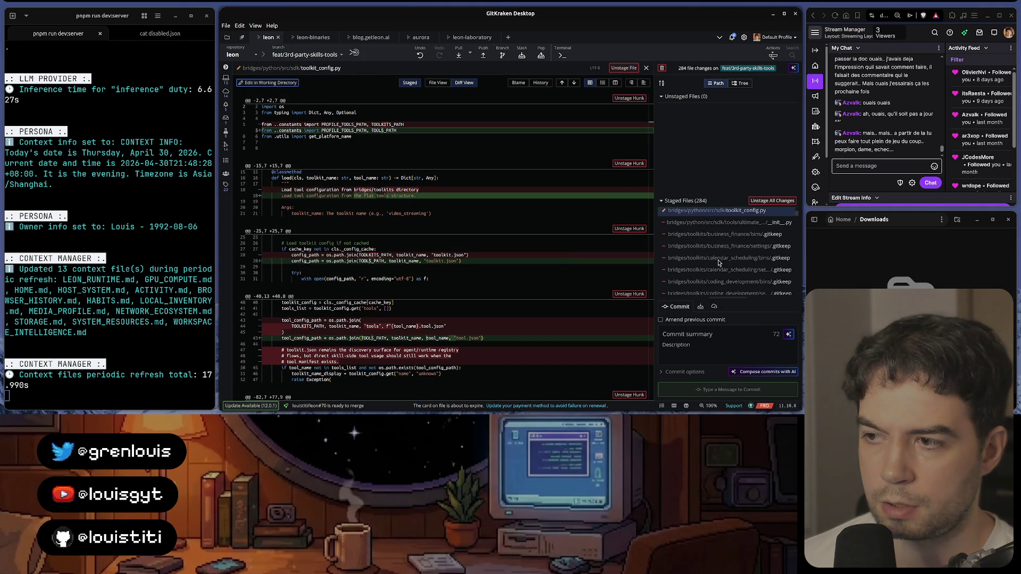
{"action": "scroll", "coordinate": [718, 263], "scroll_direction": "down", "scroll_amount": 3}
{"action": "scroll", "coordinate": [718, 263], "scroll_direction": "down", "scroll_amount": 2}
{"action": "scroll", "coordinate": [719, 264], "scroll_direction": "down", "scroll_amount": 3}
{"action": "scroll", "coordinate": [720, 264], "scroll_direction": "down", "scroll_amount": 2}
{"action": "scroll", "coordinate": [719, 263], "scroll_direction": "down", "scroll_amount": 1}
{"action": "scroll", "coordinate": [719, 264], "scroll_direction": "down", "scroll_amount": 1}
{"action": "scroll", "coordinate": [720, 263], "scroll_direction": "down", "scroll_amount": 1}
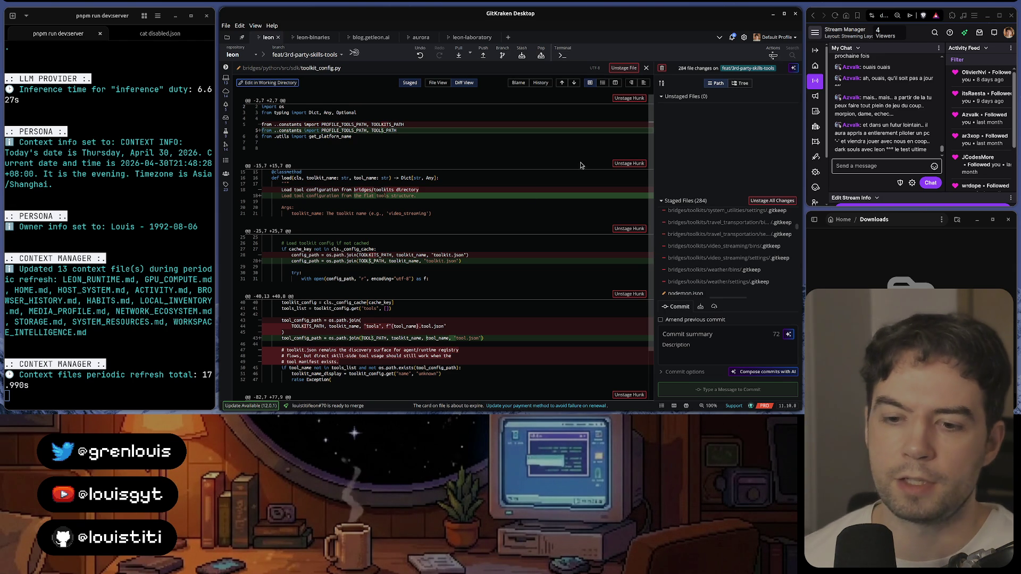
Step: Run a Google search for 'yolo deep learning model' in a new browser tab
{"action": "left_click", "coordinate": [424, 401]}
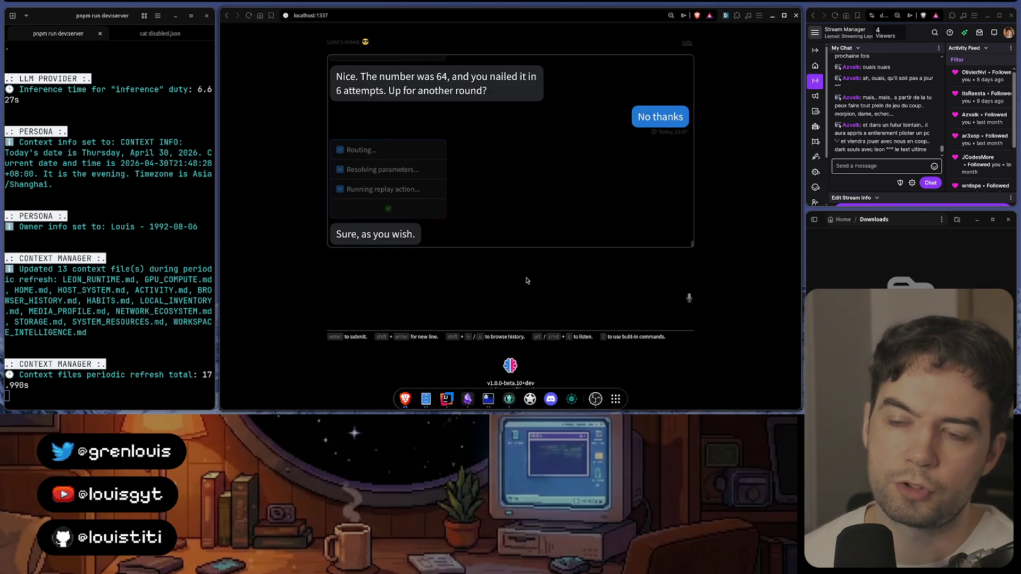
{"action": "key", "text": "ctrl+t"}
{"action": "type", "text": "yolo"}
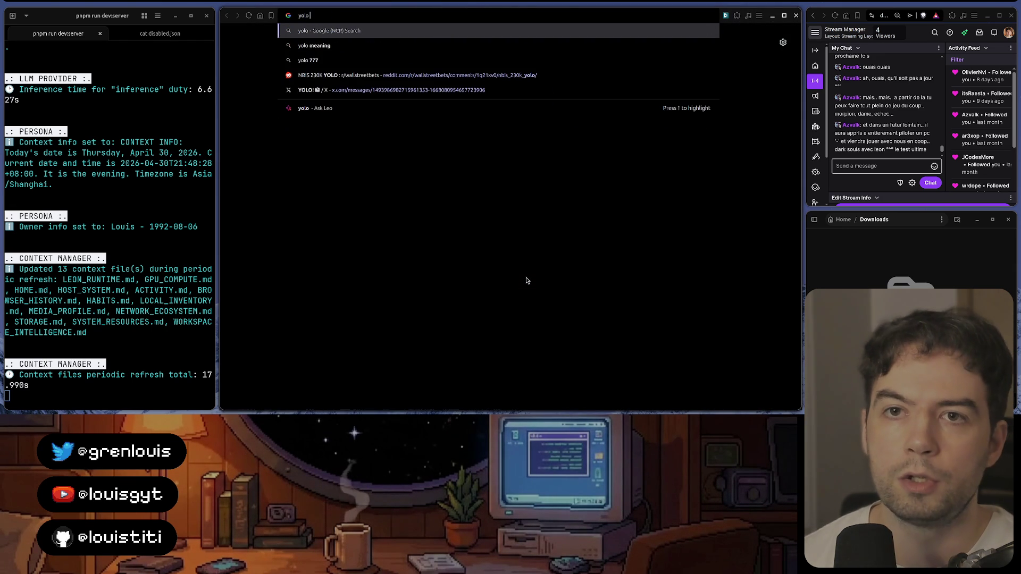
{"action": "type", "text": " machi"}
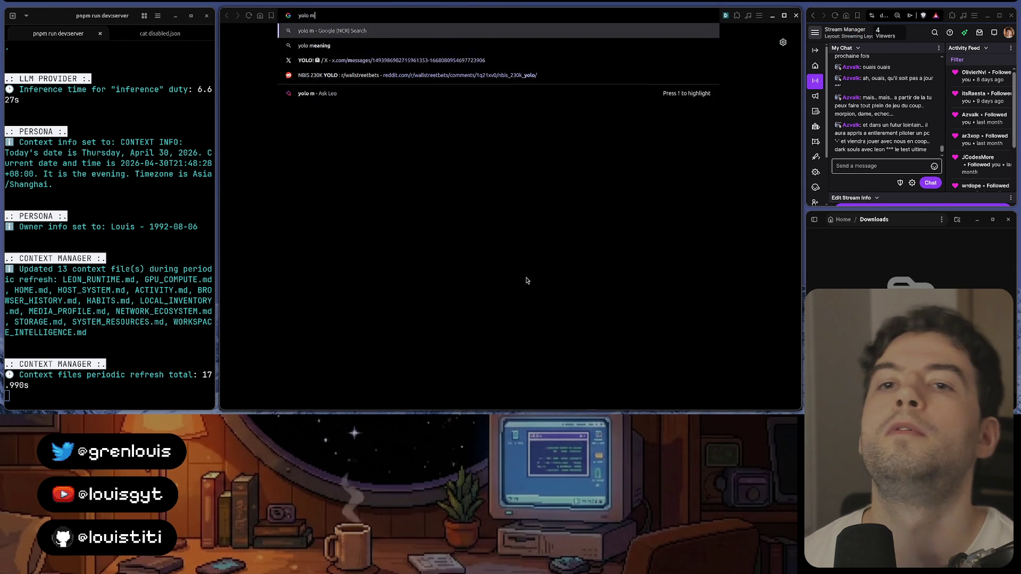
{"action": "key", "text": "BackSpace"}
{"action": "key", "text": "BackSpace"}
{"action": "key", "text": "BackSpace"}
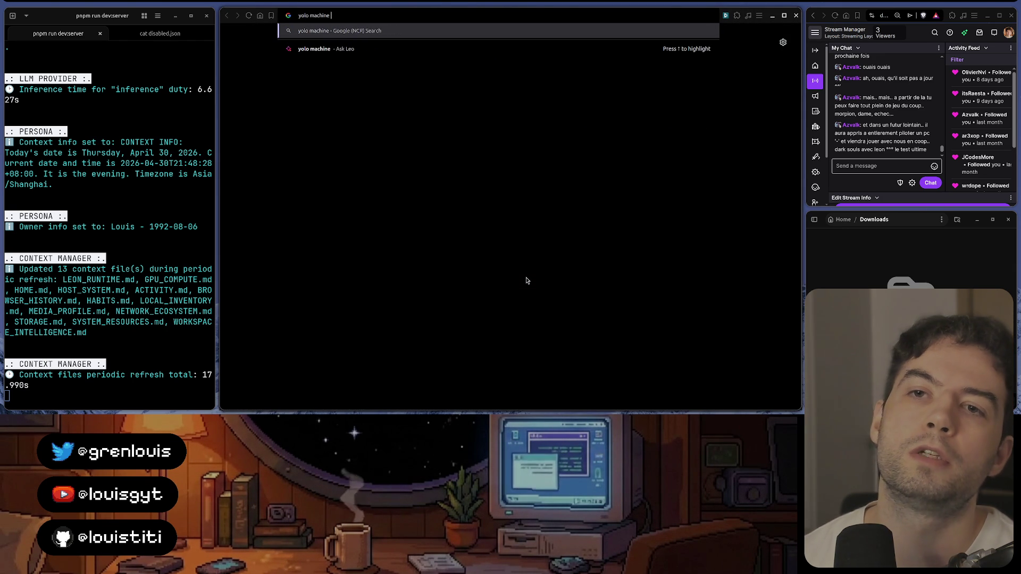
{"action": "type", "text": "deep learni"}
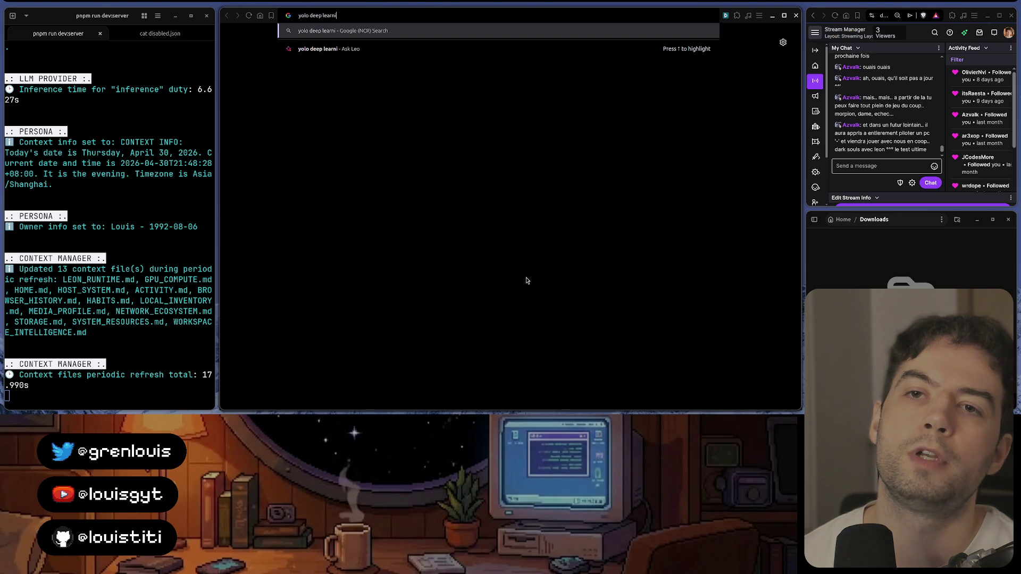
{"action": "type", "text": "ng model"}
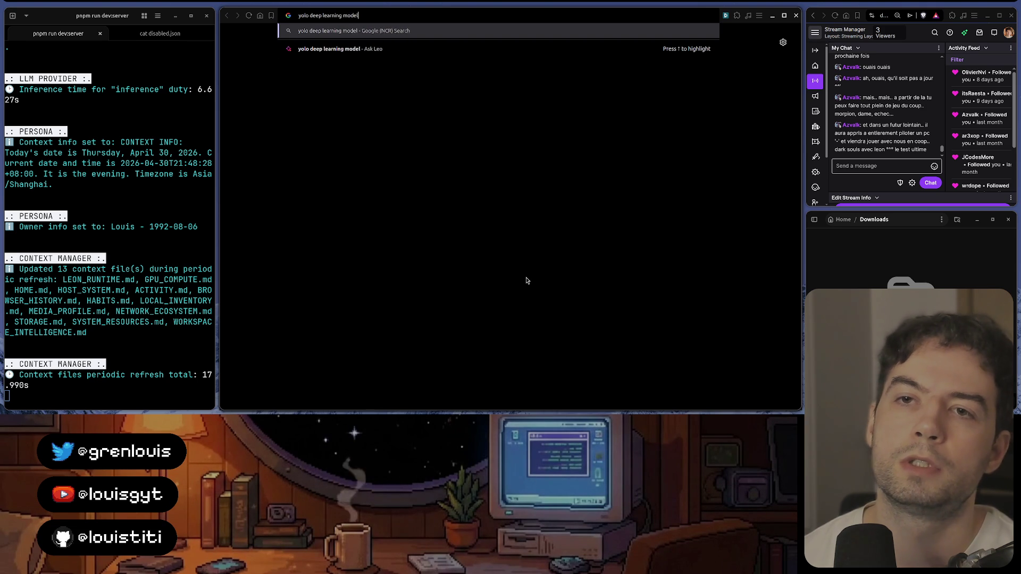
{"action": "key", "text": "Return"}
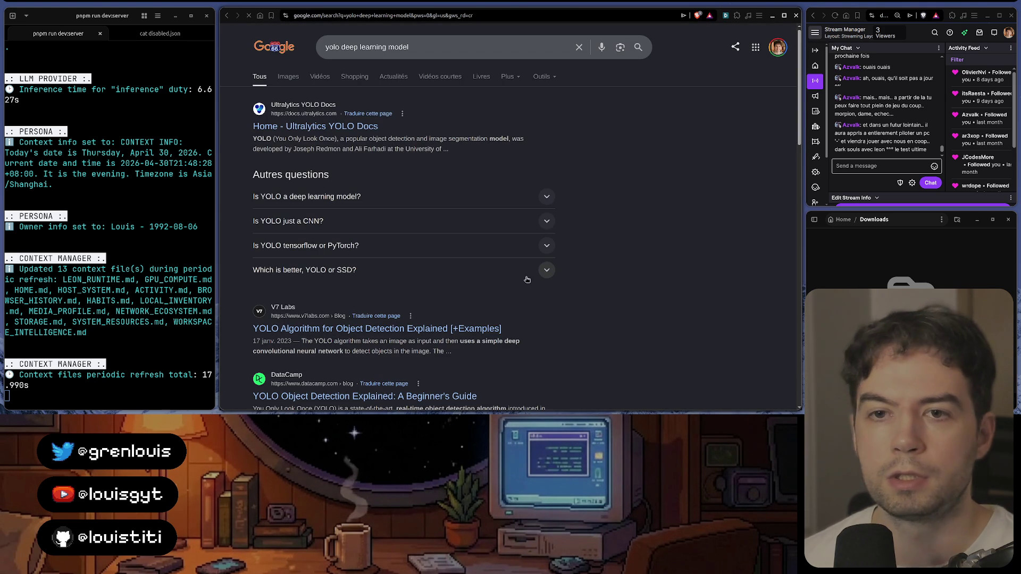
{"action": "scroll", "coordinate": [522, 145], "scroll_direction": "down", "scroll_amount": 1}
{"action": "scroll", "coordinate": [521, 146], "scroll_direction": "down", "scroll_amount": 2}
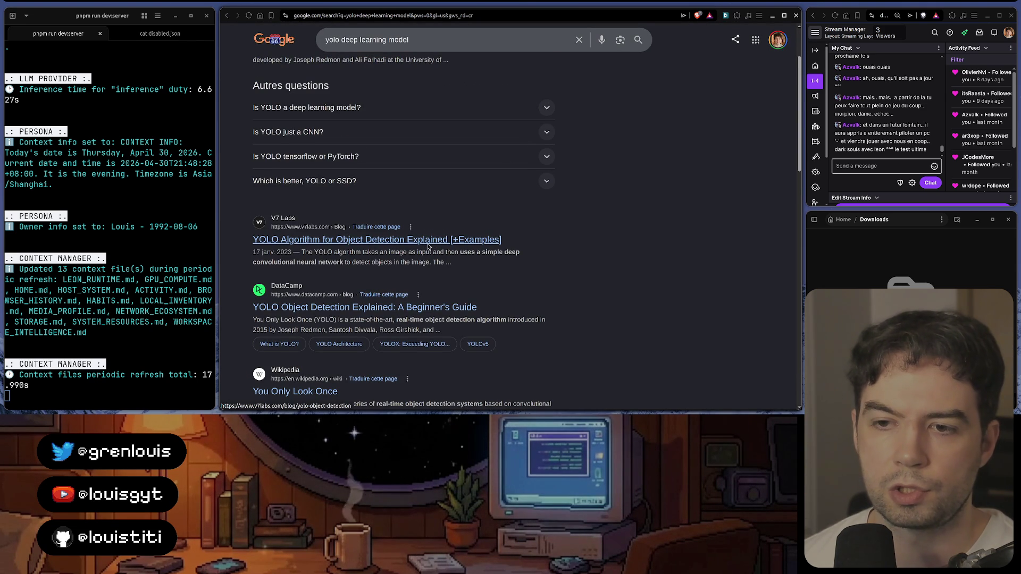
{"action": "scroll", "coordinate": [429, 247], "scroll_direction": "down", "scroll_amount": 1}
{"action": "scroll", "coordinate": [424, 240], "scroll_direction": "down", "scroll_amount": 4}
Step: Skim the Ultralytics YOLO docs, go back to the results and return to the local chat page
{"action": "right_click", "coordinate": [592, 203]}
{"action": "key", "text": "Escape"}
{"action": "scroll", "coordinate": [555, 322], "scroll_direction": "up", "scroll_amount": 5}
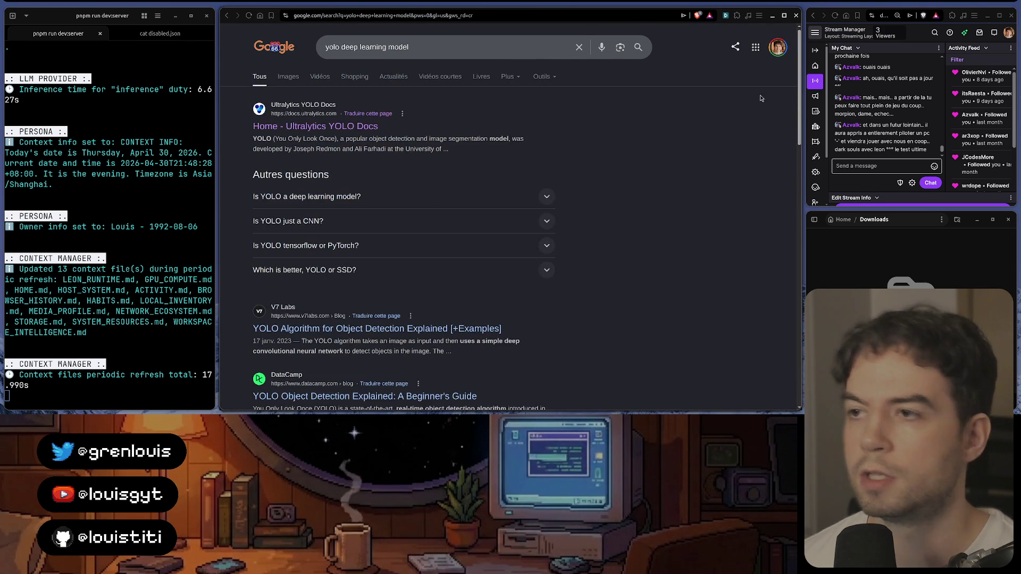
{"action": "left_click", "coordinate": [722, 86]}
{"action": "scroll", "coordinate": [576, 190], "scroll_direction": "down", "scroll_amount": 3}
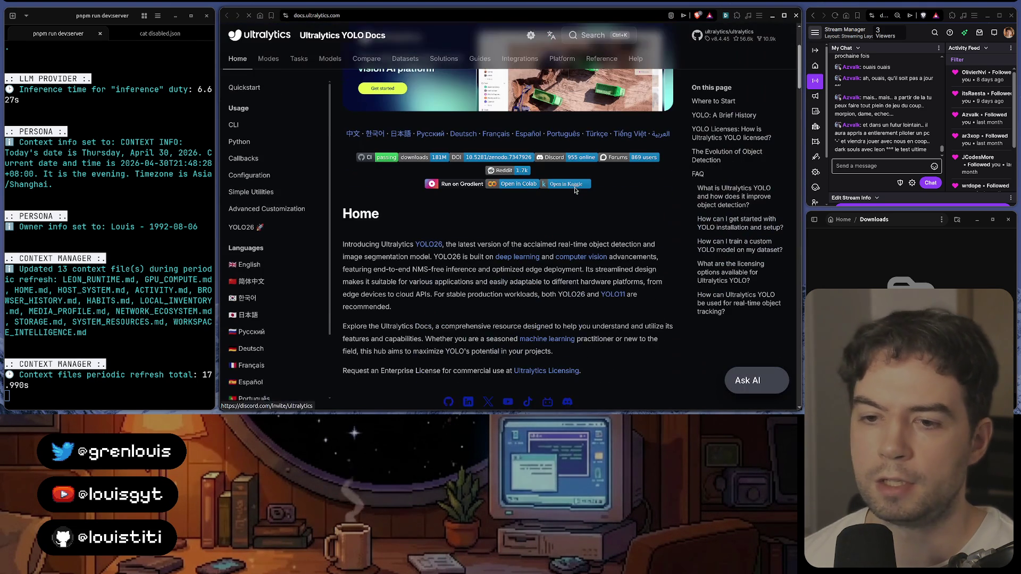
{"action": "scroll", "coordinate": [576, 189], "scroll_direction": "down", "scroll_amount": 2}
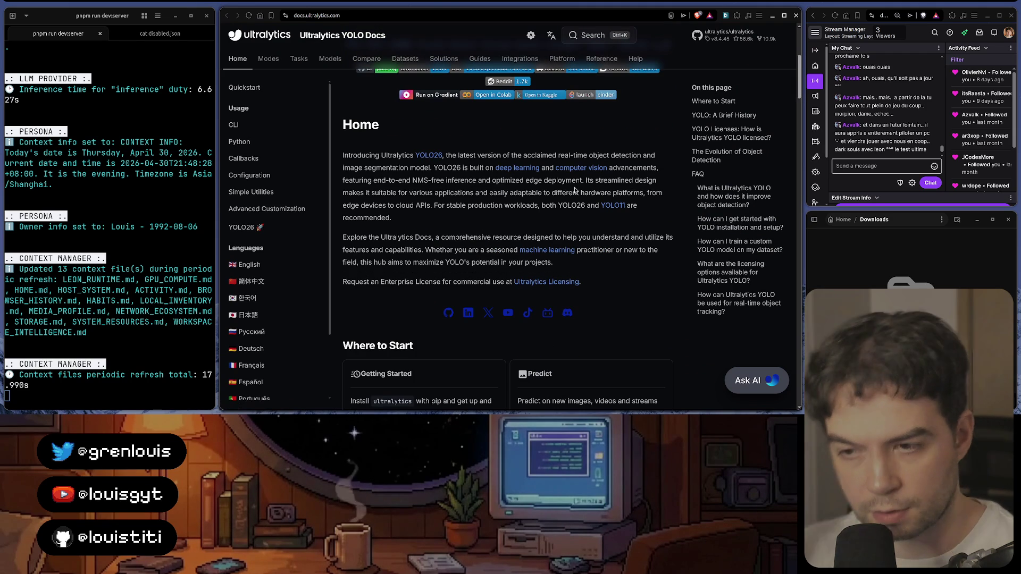
{"action": "scroll", "coordinate": [575, 190], "scroll_direction": "down", "scroll_amount": 2}
{"action": "scroll", "coordinate": [479, 208], "scroll_direction": "down", "scroll_amount": 6}
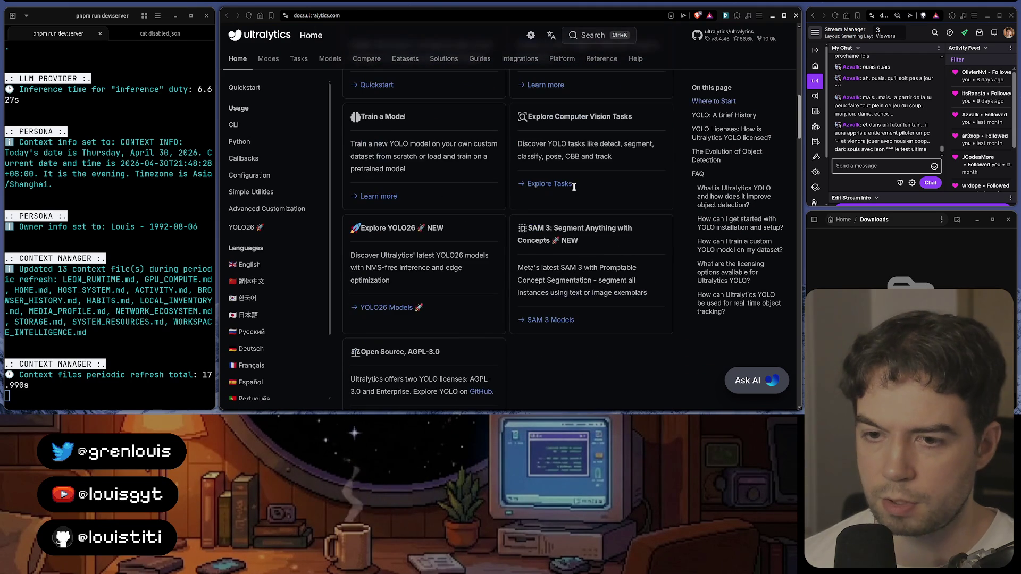
{"action": "key", "text": "alt+Left"}
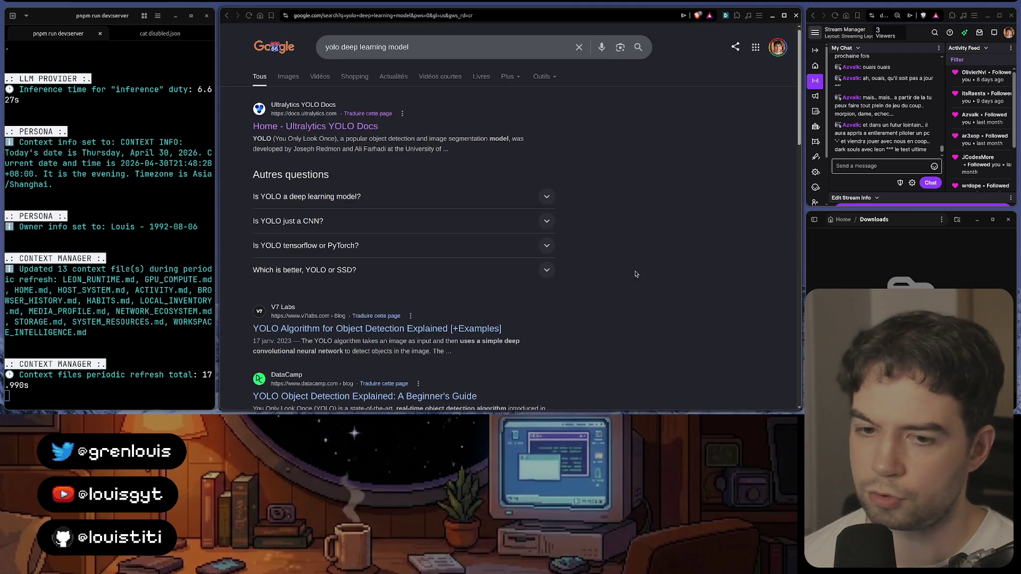
{"action": "scroll", "coordinate": [636, 215], "scroll_direction": "down", "scroll_amount": 4}
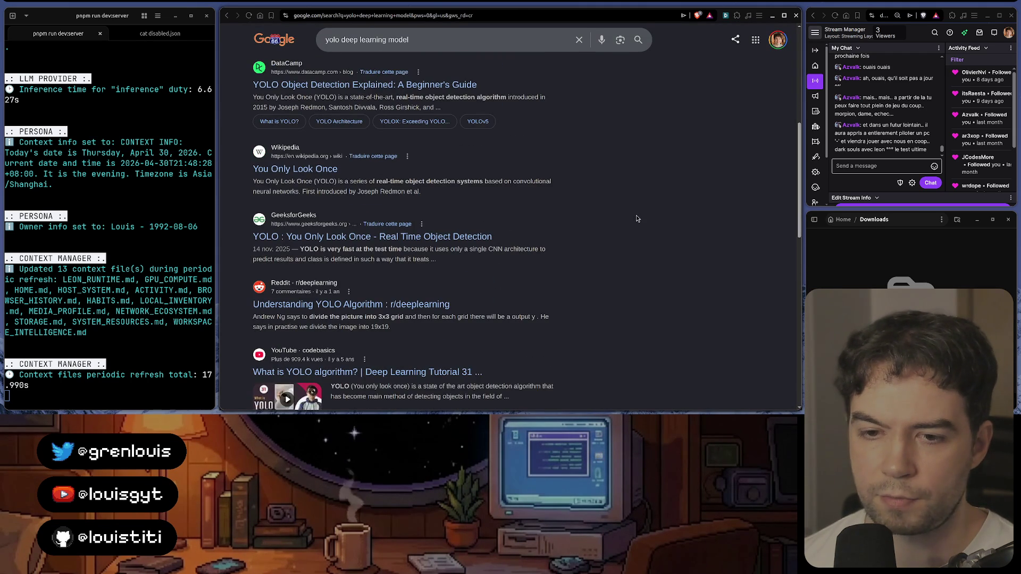
{"action": "key", "text": "ctrl+w"}
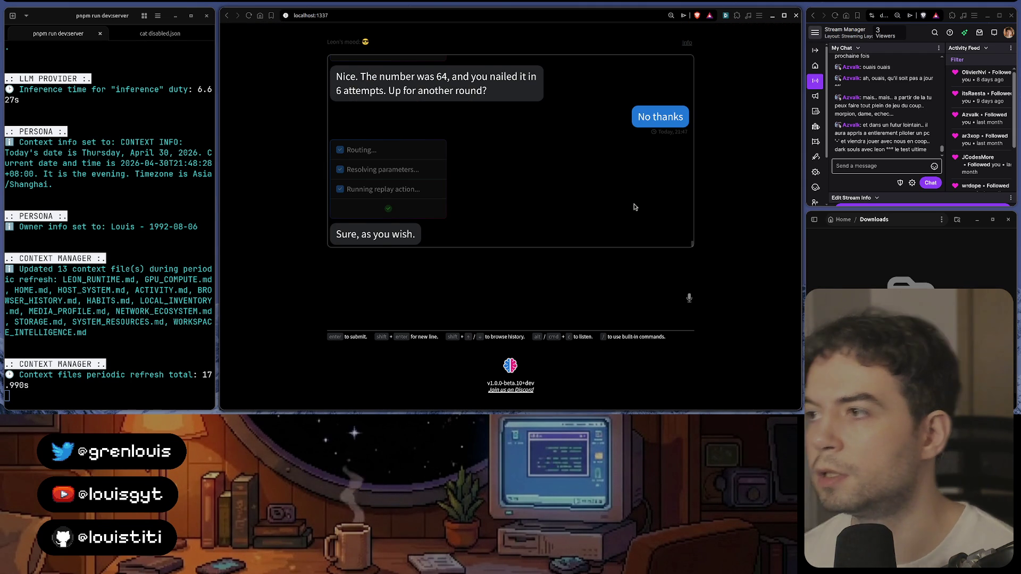
Step: Glance at the video_translator folder in Files and the leon terminal, then refocus GitKraken's staged changes
{"action": "key", "text": "alt+Tab"}
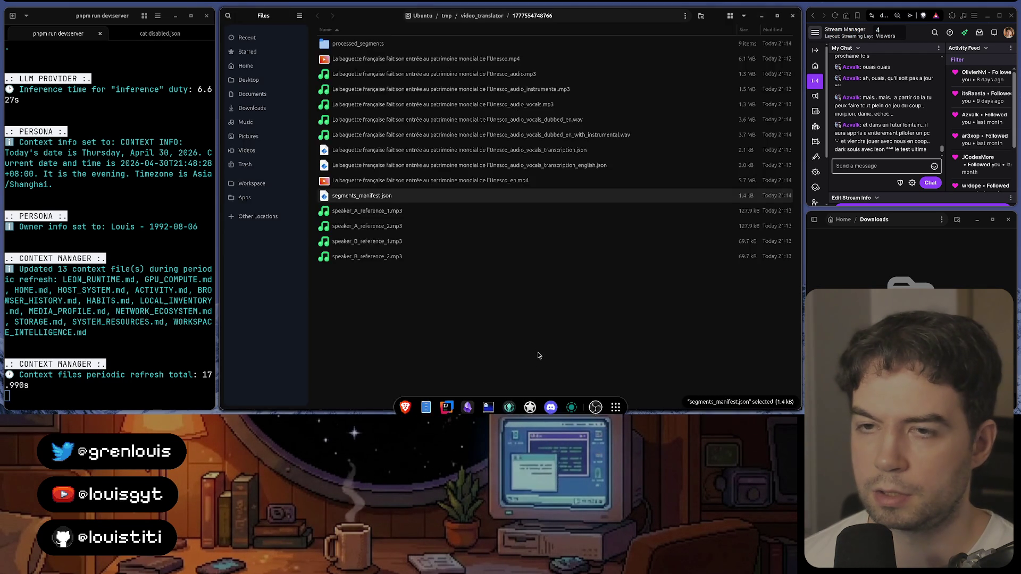
{"action": "key", "text": "alt+Tab"}
{"action": "left_click", "coordinate": [510, 399]}
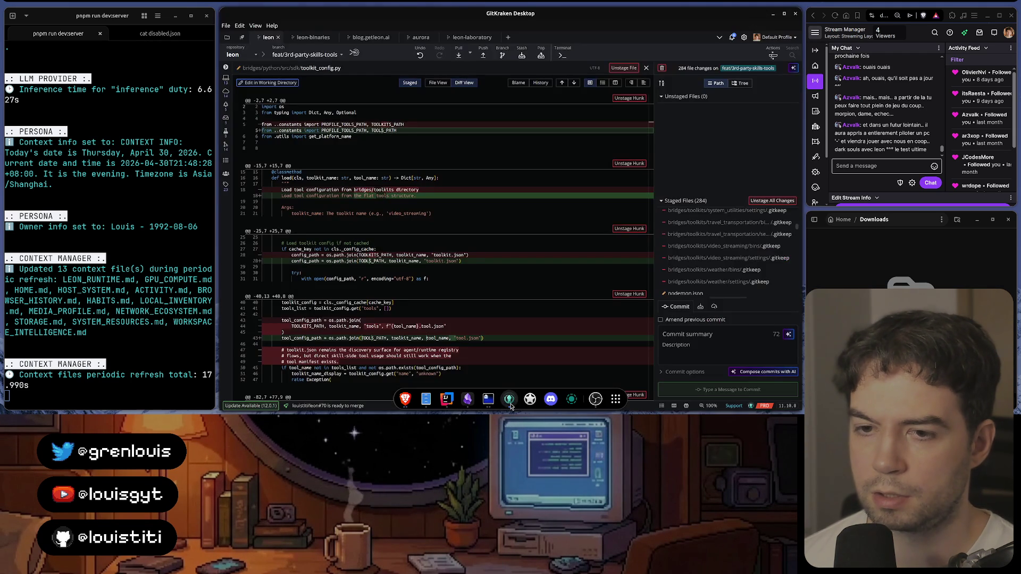
{"action": "left_click", "coordinate": [488, 399]}
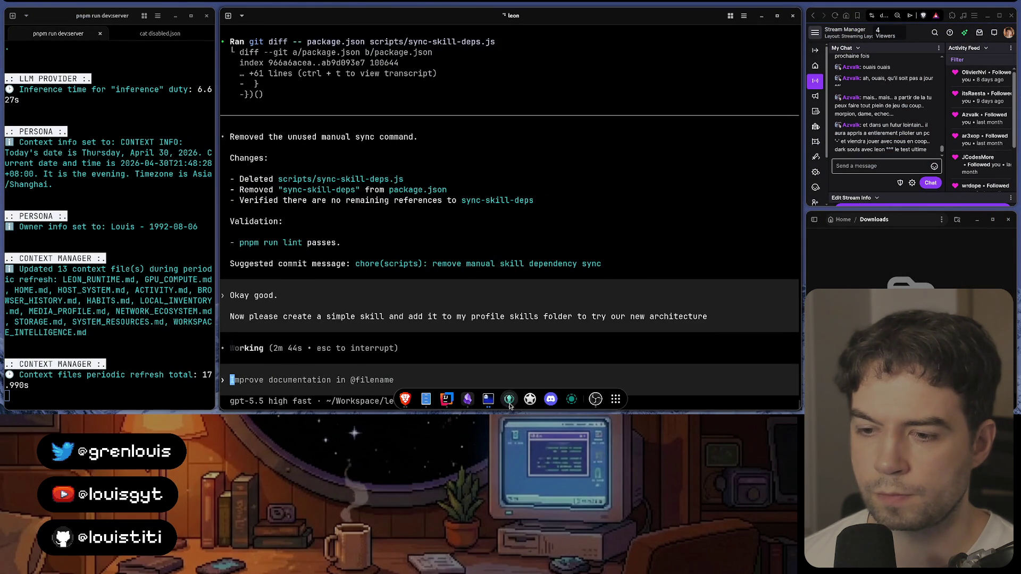
{"action": "left_click", "coordinate": [509, 398]}
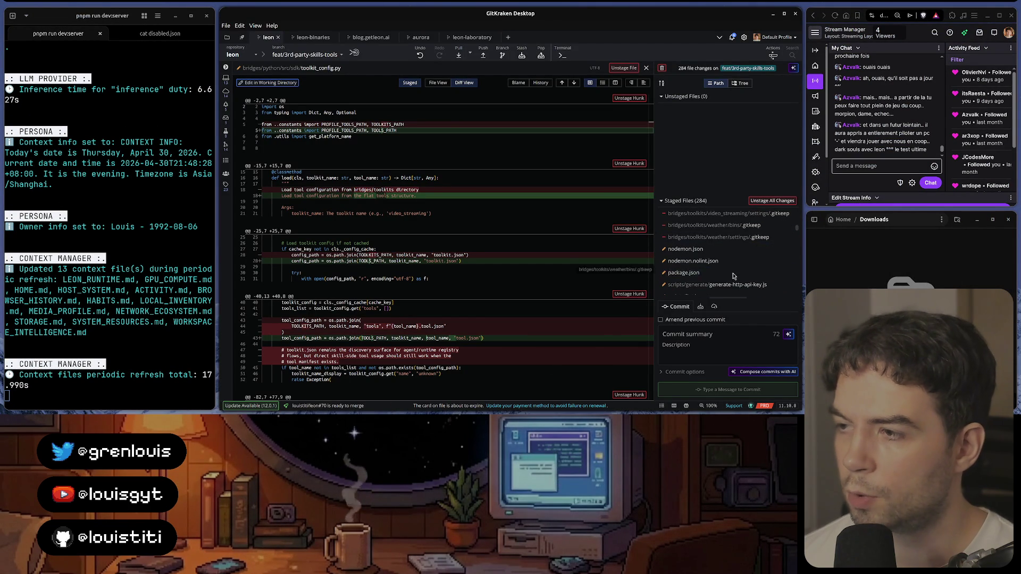
Step: Review the staged diffs of nodemon.json, nodemon.nolint.json, package.json, generate-http-api-key.js, lint.js and create-tool-template.md
{"action": "left_click", "coordinate": [707, 250]}
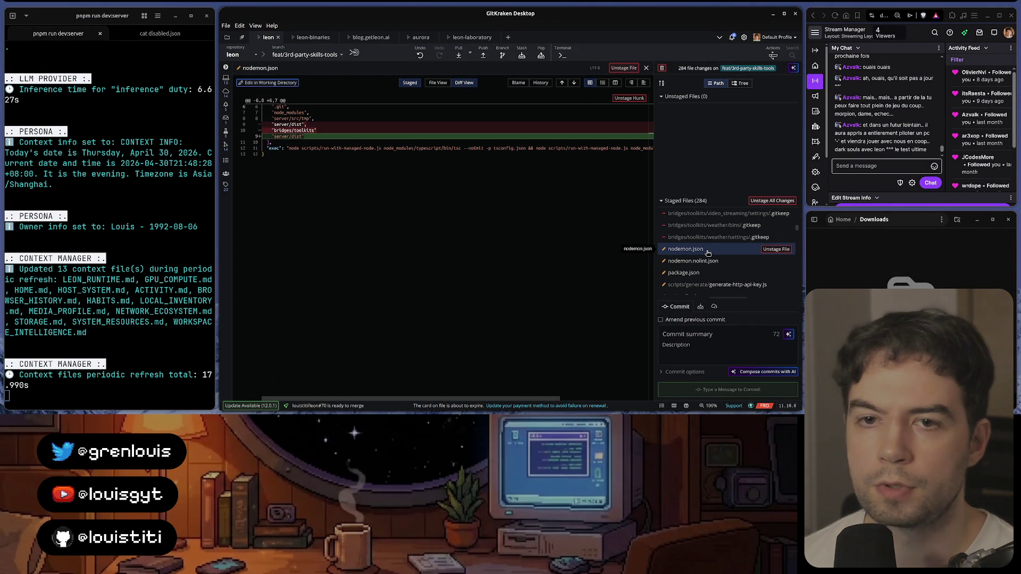
{"action": "left_click", "coordinate": [709, 261]}
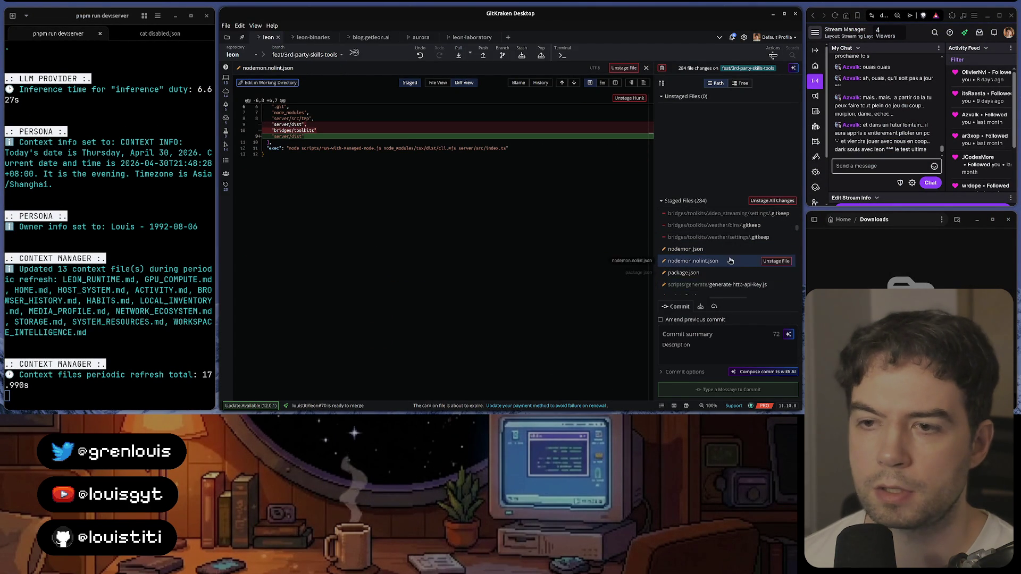
{"action": "scroll", "coordinate": [726, 255], "scroll_direction": "down", "scroll_amount": 1}
{"action": "left_click", "coordinate": [716, 229]}
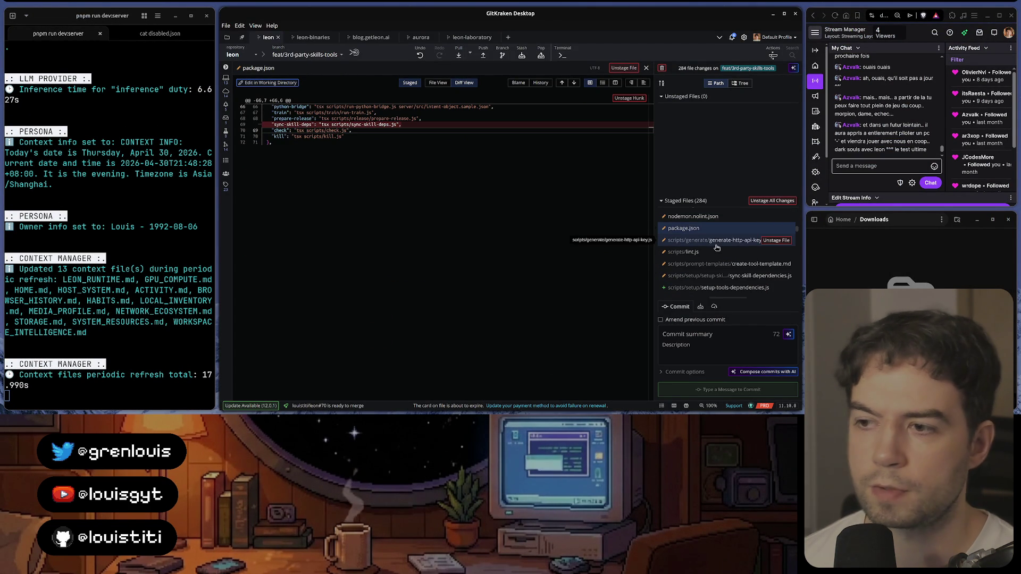
{"action": "left_click", "coordinate": [716, 242]}
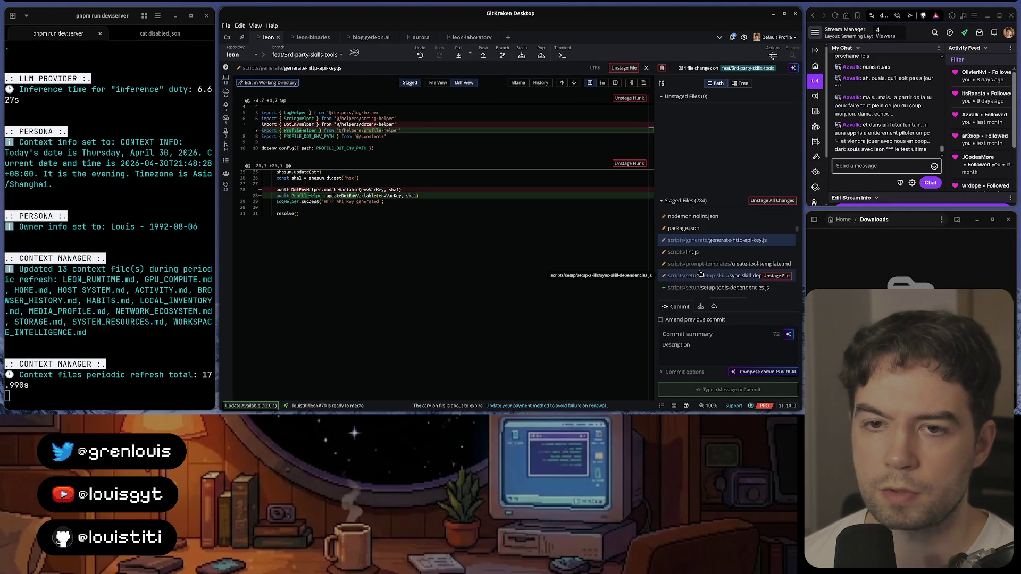
{"action": "left_click", "coordinate": [713, 253]}
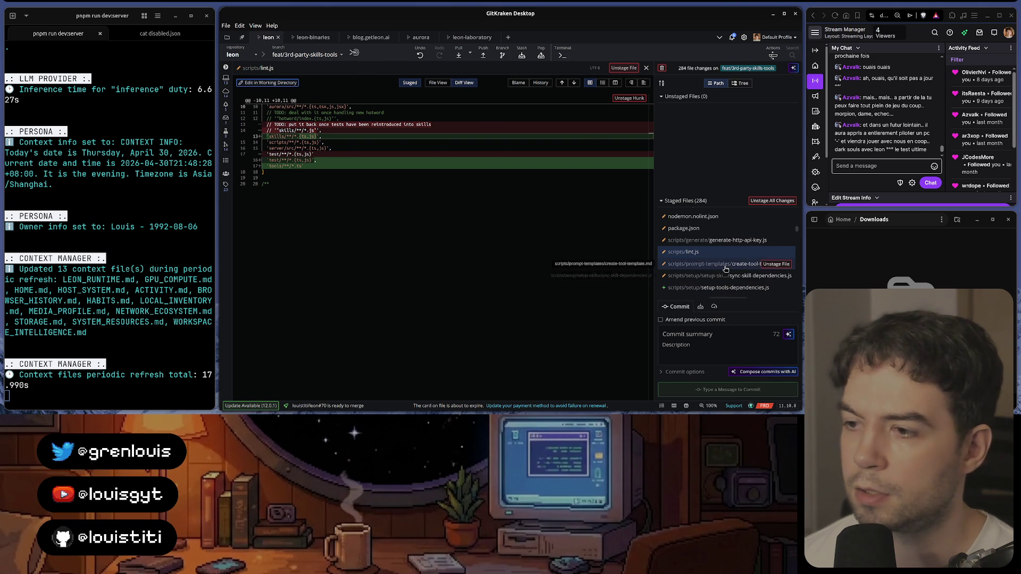
{"action": "left_click", "coordinate": [722, 264]}
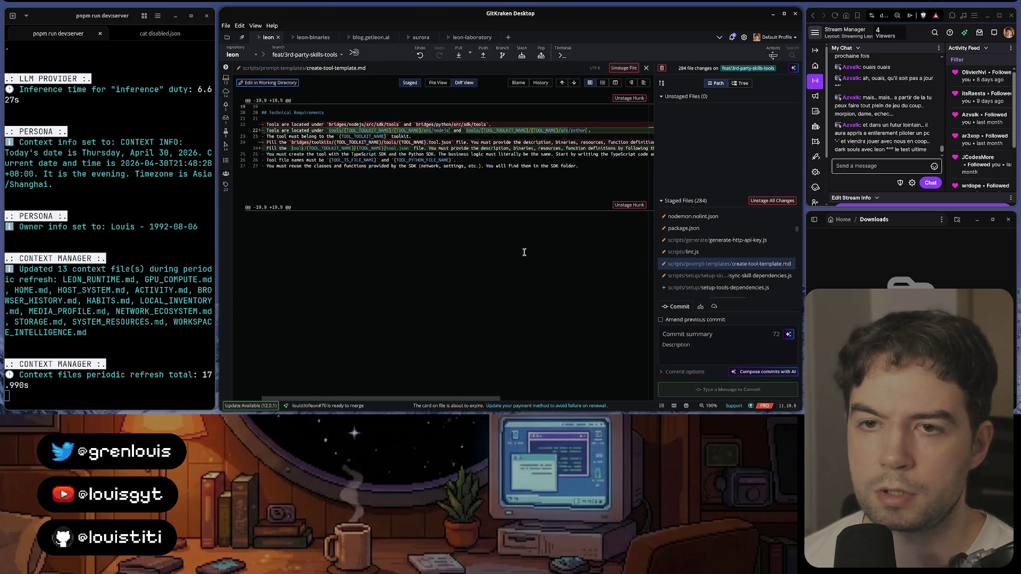
{"action": "scroll", "coordinate": [719, 255], "scroll_direction": "down", "scroll_amount": 3}
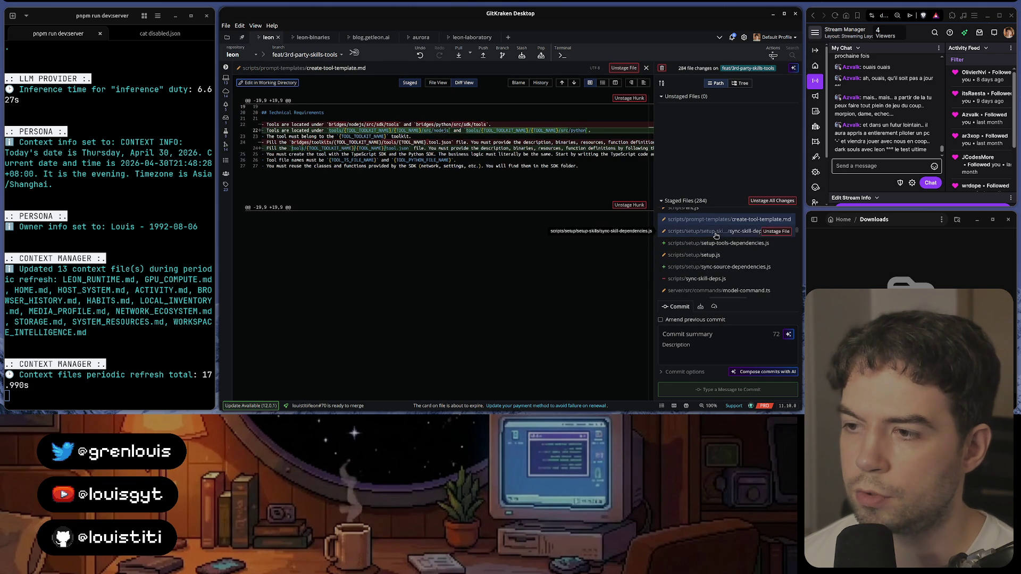
Step: Review the sync-skill-dependencies.js, setup-tools-dependencies.js, setup.js, sync-source-dependencies.js and sync-skill-deps.js diffs, ending on model-command.ts
{"action": "left_click", "coordinate": [713, 236]}
{"action": "scroll", "coordinate": [534, 293], "scroll_direction": "down", "scroll_amount": 5}
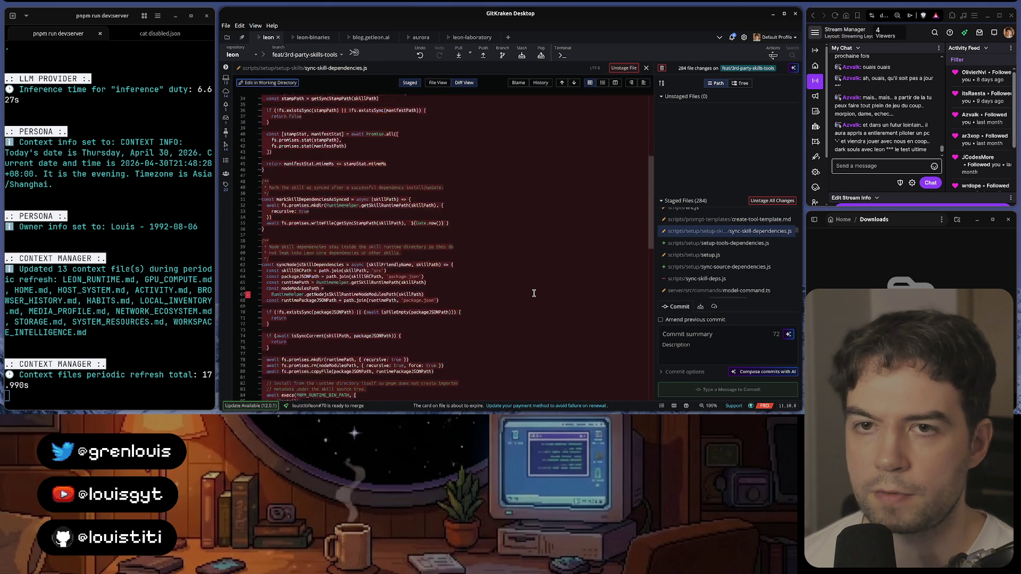
{"action": "scroll", "coordinate": [534, 293], "scroll_direction": "down", "scroll_amount": 5}
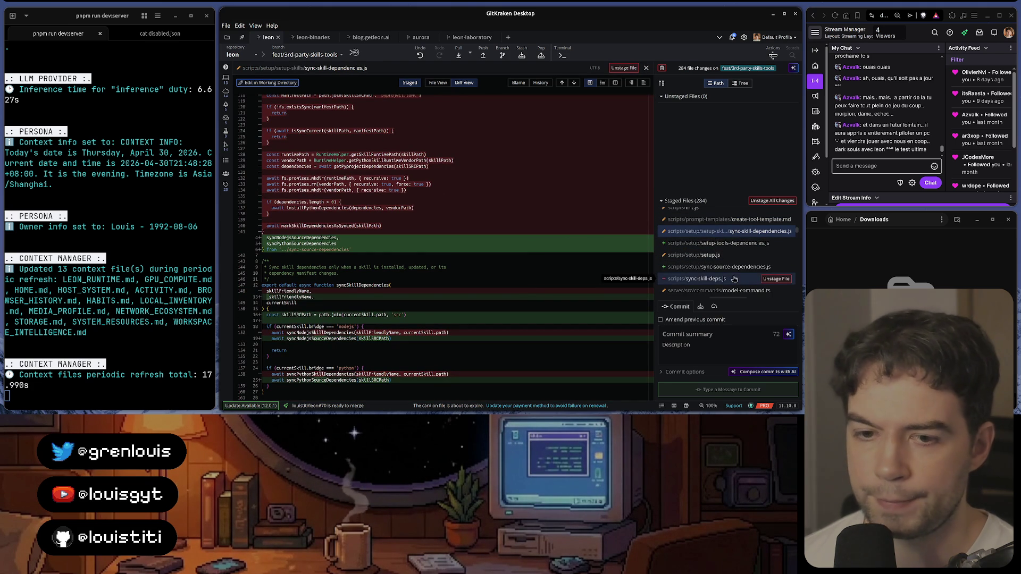
{"action": "mouse_move", "coordinate": [707, 279]}
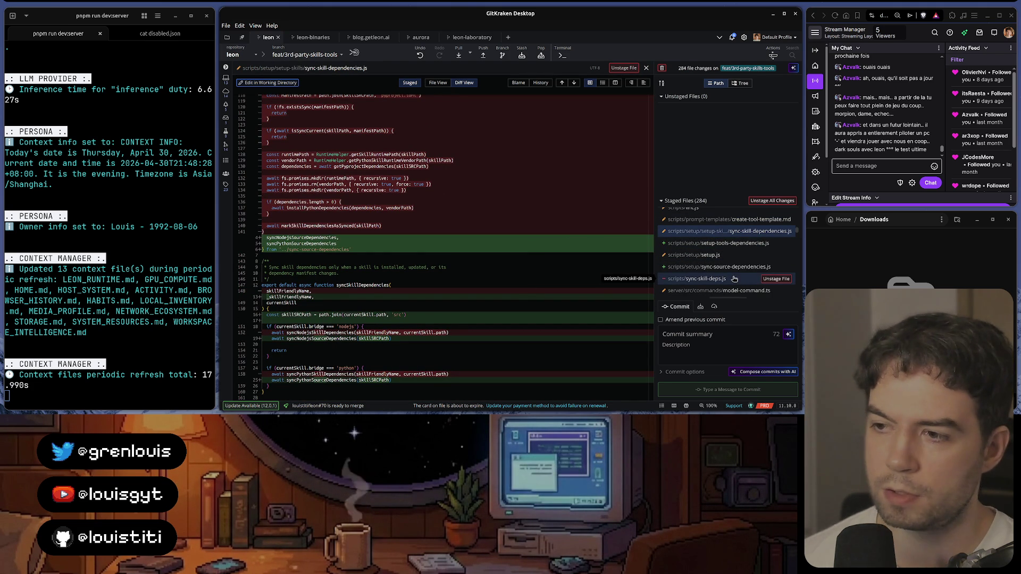
{"action": "left_click", "coordinate": [733, 243]}
{"action": "scroll", "coordinate": [521, 291], "scroll_direction": "down", "scroll_amount": 3}
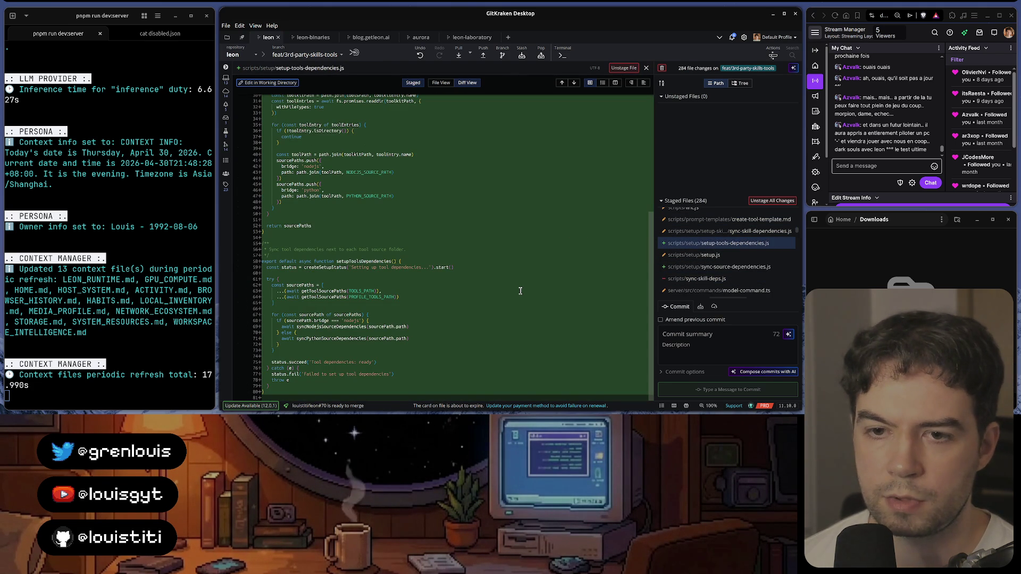
{"action": "left_click", "coordinate": [694, 255]}
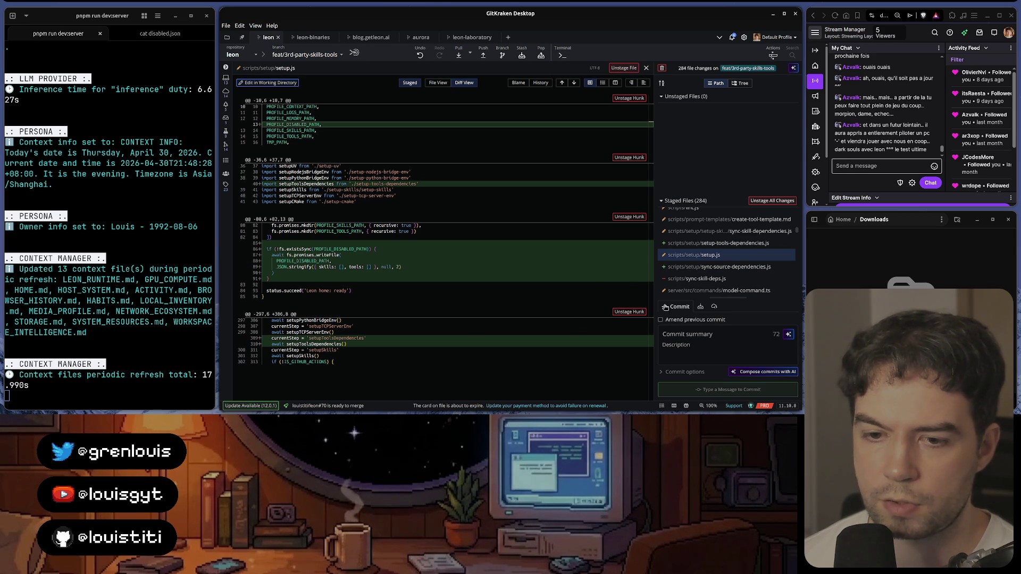
{"action": "mouse_move", "coordinate": [722, 291]}
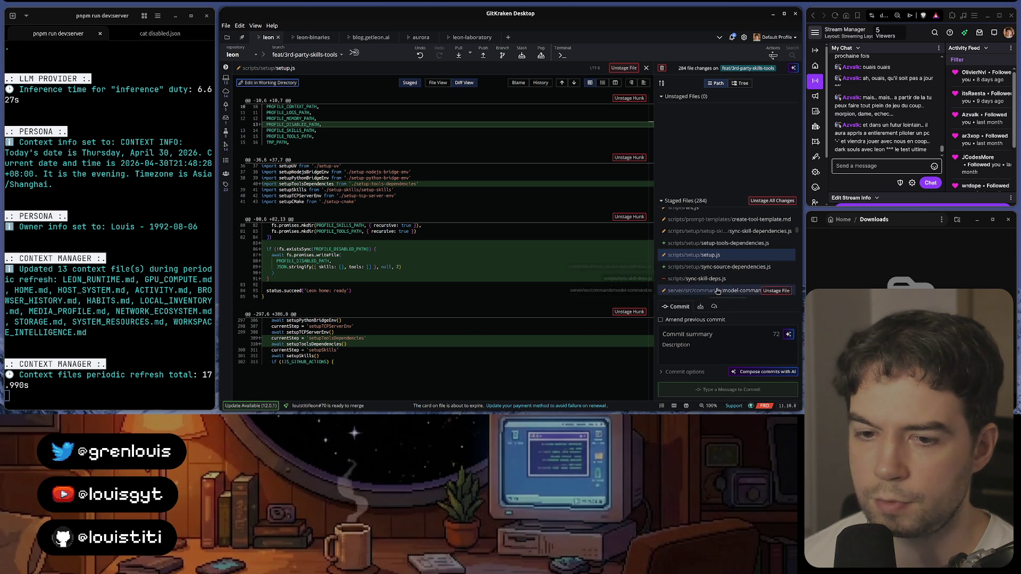
{"action": "left_click", "coordinate": [718, 267]}
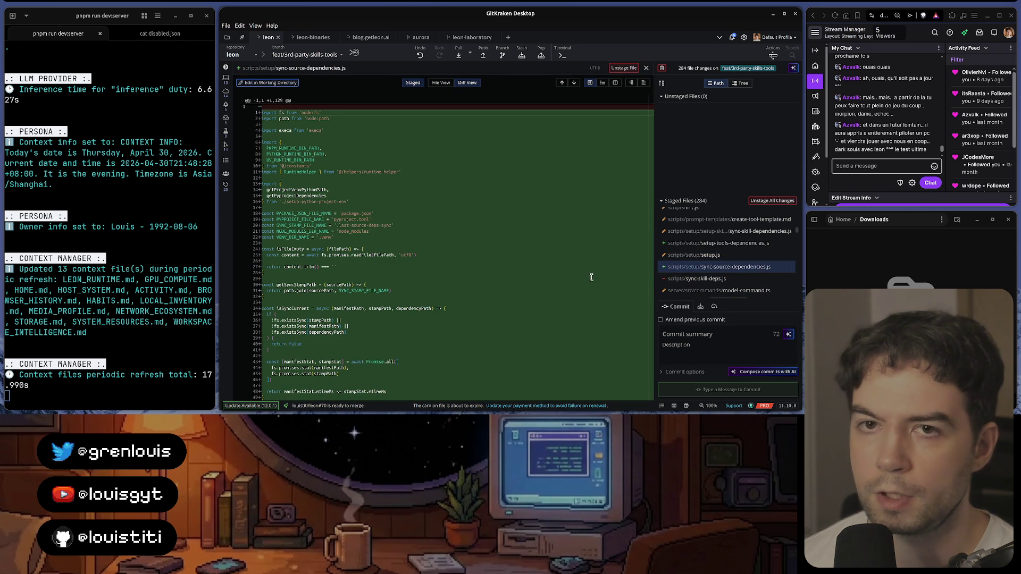
{"action": "scroll", "coordinate": [569, 282], "scroll_direction": "down", "scroll_amount": 10}
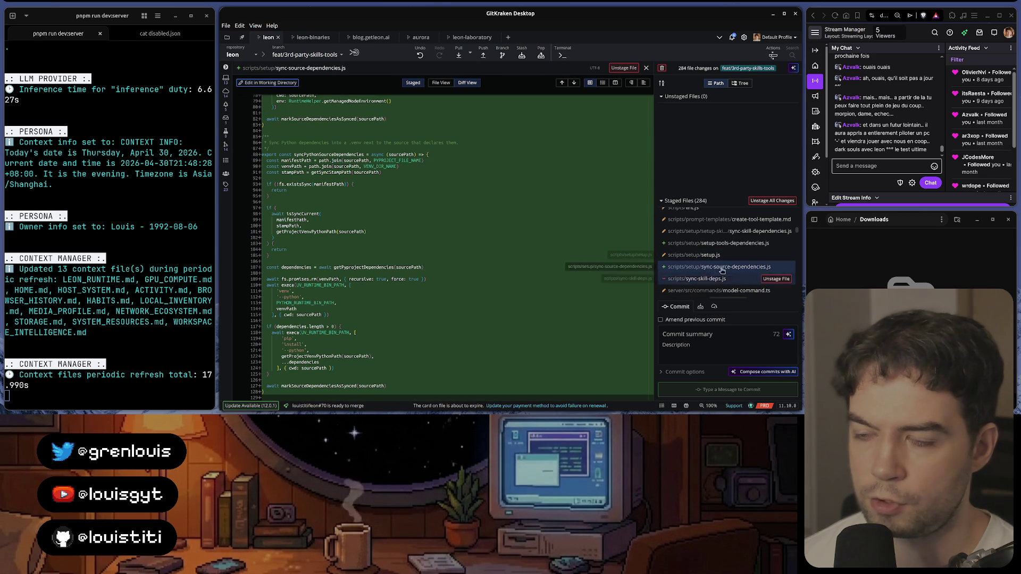
{"action": "scroll", "coordinate": [722, 272], "scroll_direction": "down", "scroll_amount": 2}
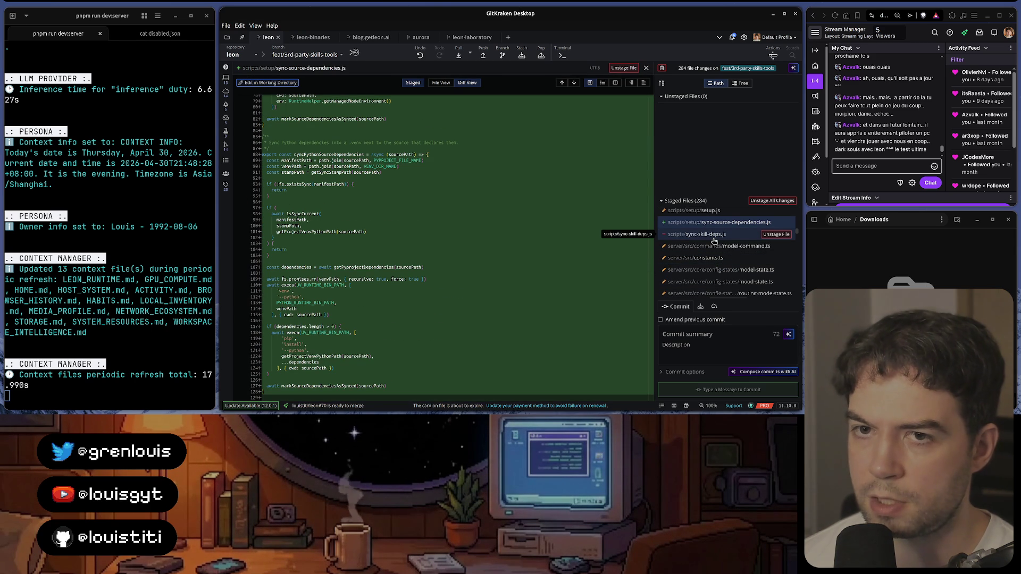
{"action": "left_click", "coordinate": [715, 236]}
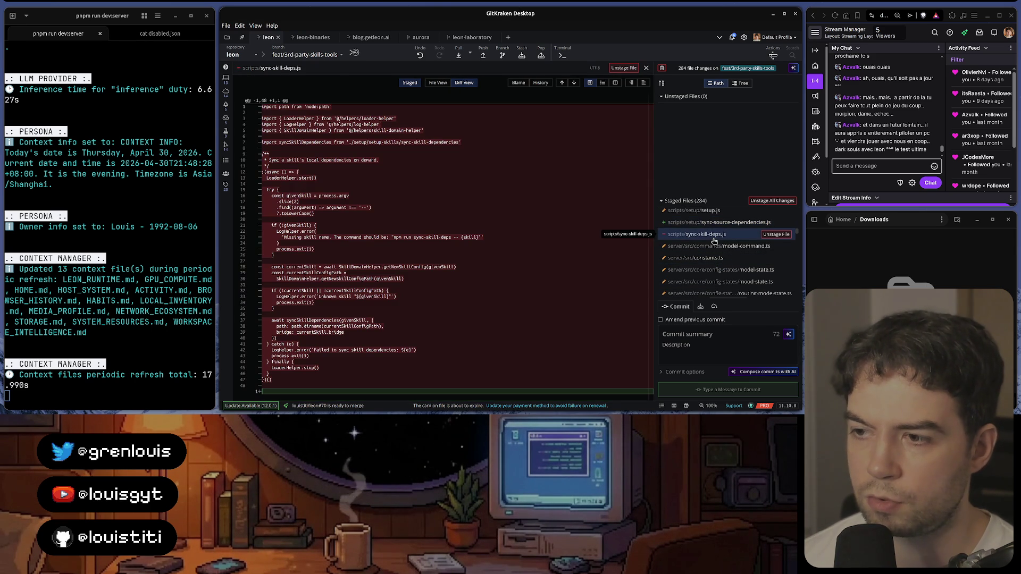
{"action": "key", "text": "Down"}
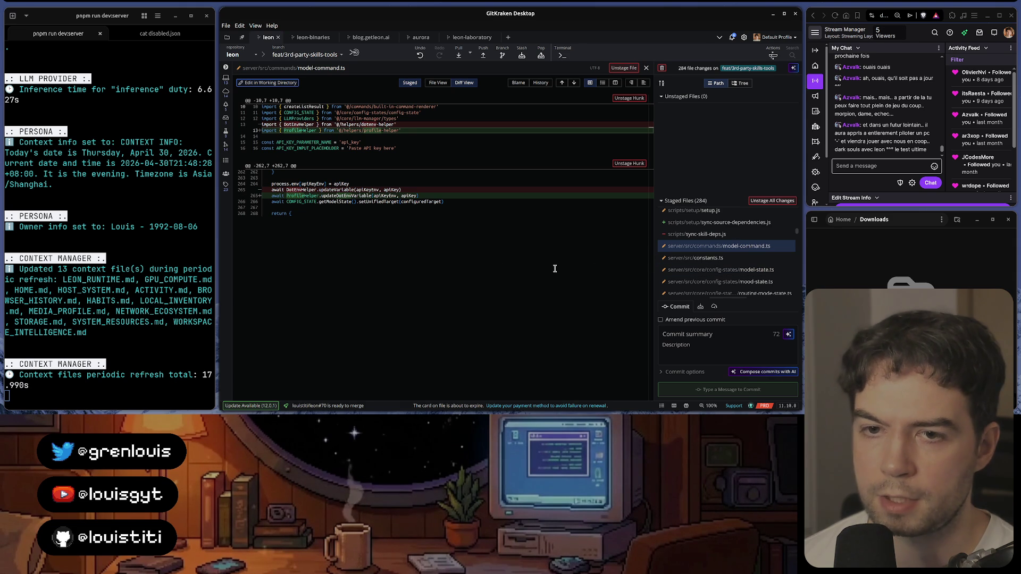
Step: Review the staged diffs of constants.ts, model-state.ts, mood-state.ts, routing-mode-state.ts and home-context-file.ts
{"action": "key", "text": "Down"}
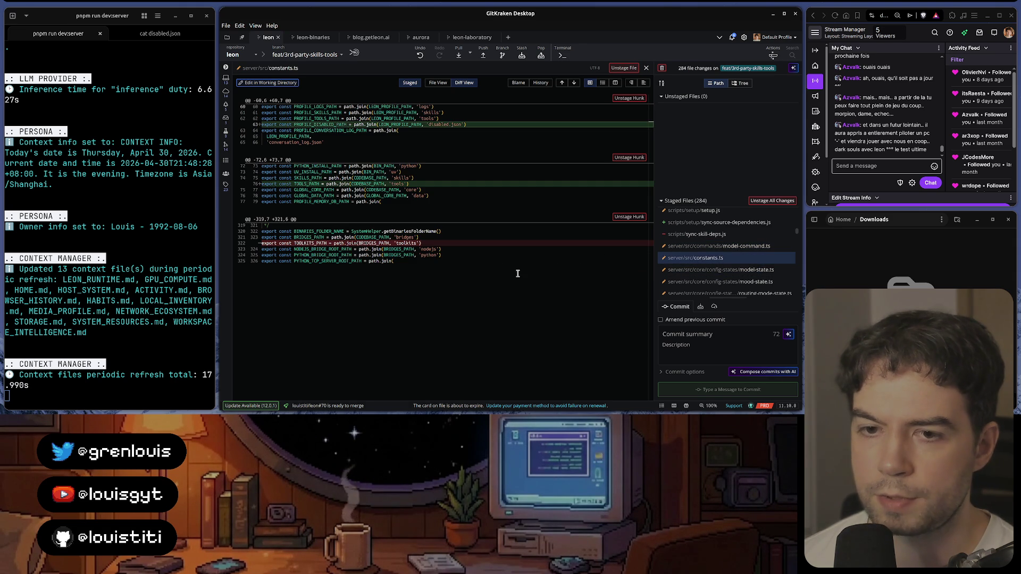
{"action": "left_click", "coordinate": [702, 270]}
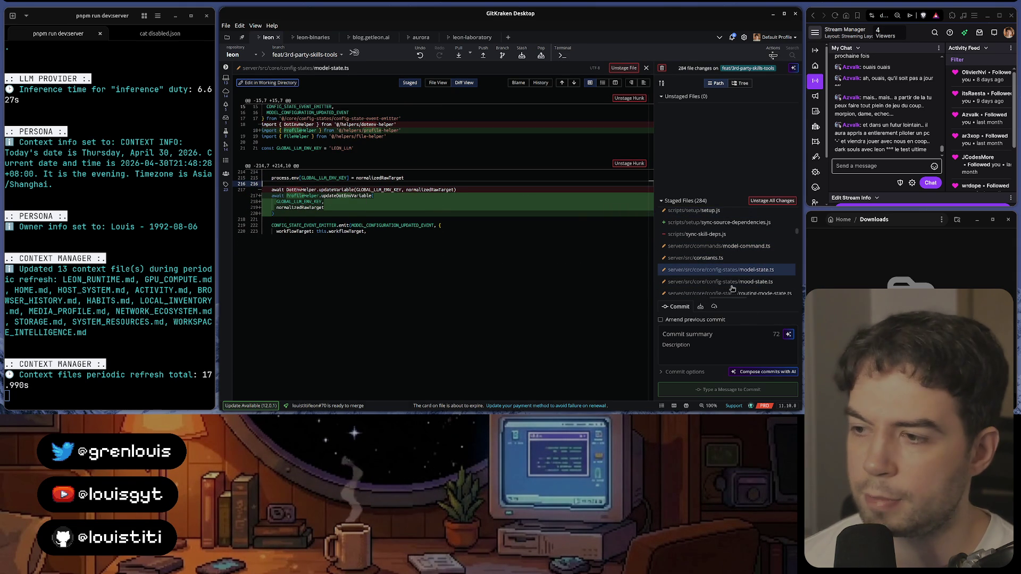
{"action": "scroll", "coordinate": [727, 239], "scroll_direction": "down", "scroll_amount": 2}
{"action": "left_click", "coordinate": [732, 238]}
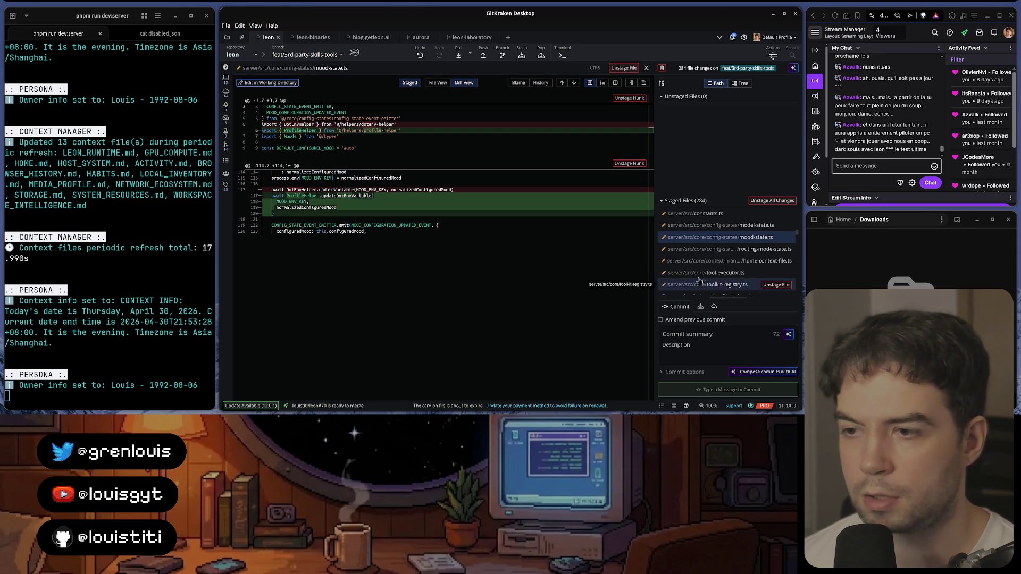
{"action": "left_click", "coordinate": [698, 249]}
{"action": "key", "text": "Down"}
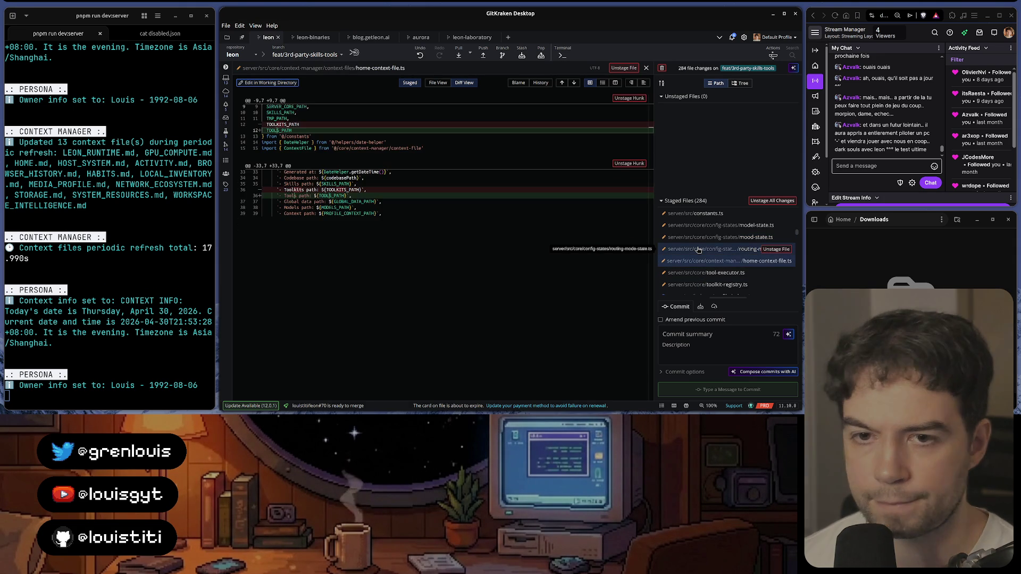
{"action": "key", "text": "Down"}
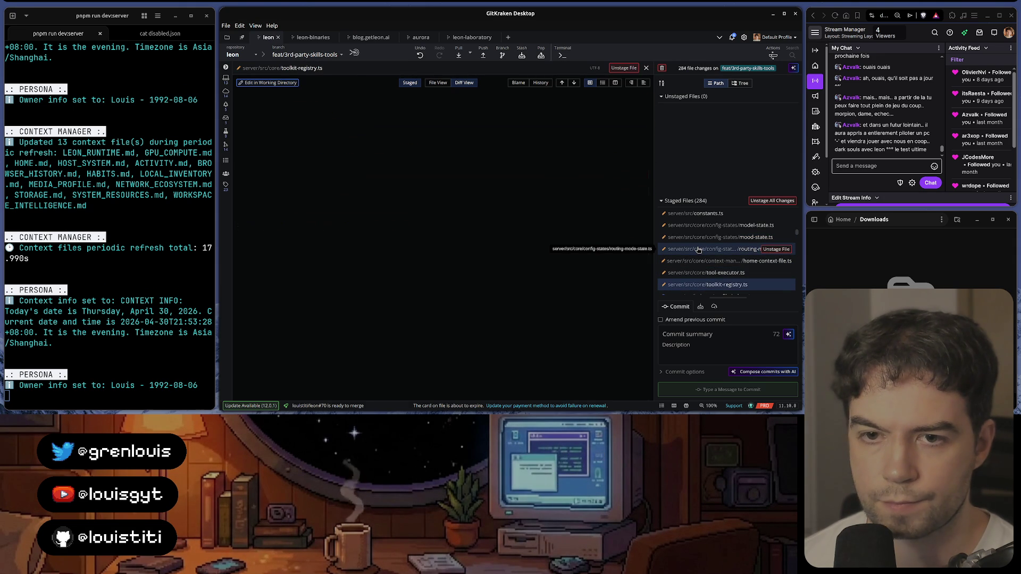
{"action": "key", "text": "Down"}
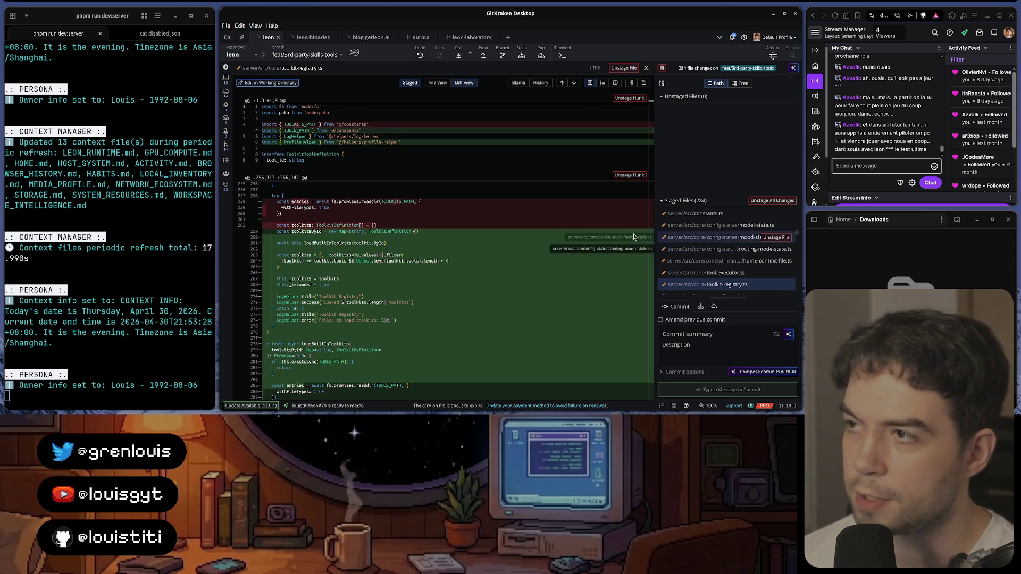
{"action": "scroll", "coordinate": [526, 284], "scroll_direction": "down", "scroll_amount": 3}
{"action": "scroll", "coordinate": [519, 287], "scroll_direction": "down", "scroll_amount": 3}
{"action": "scroll", "coordinate": [495, 295], "scroll_direction": "down", "scroll_amount": 3}
{"action": "scroll", "coordinate": [479, 302], "scroll_direction": "down", "scroll_amount": 3}
{"action": "scroll", "coordinate": [478, 302], "scroll_direction": "down", "scroll_amount": 5}
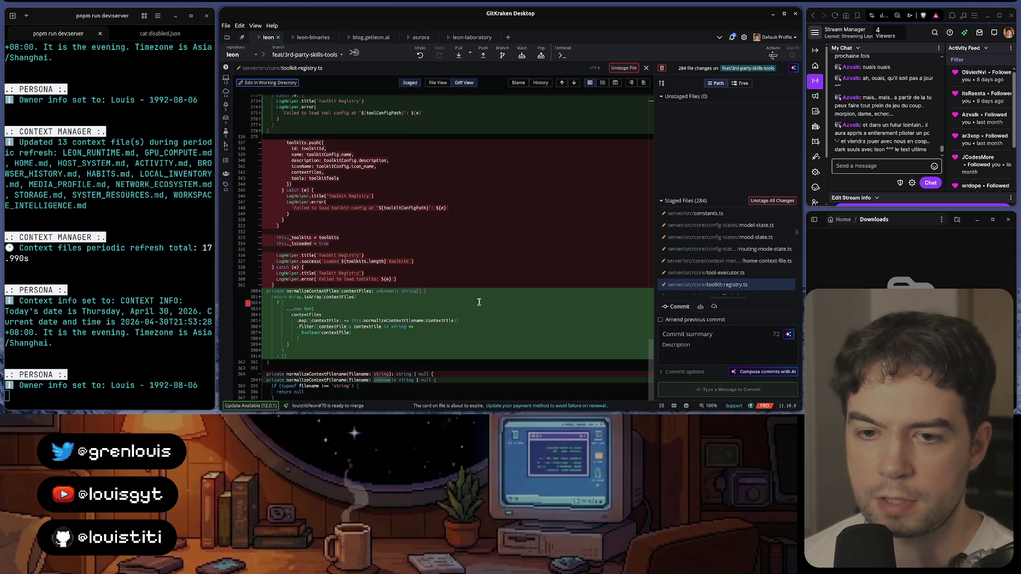
{"action": "scroll", "coordinate": [479, 303], "scroll_direction": "down", "scroll_amount": 5}
{"action": "scroll", "coordinate": [480, 304], "scroll_direction": "down", "scroll_amount": 5}
{"action": "scroll", "coordinate": [478, 303], "scroll_direction": "down", "scroll_amount": 5}
{"action": "scroll", "coordinate": [480, 305], "scroll_direction": "down", "scroll_amount": 3}
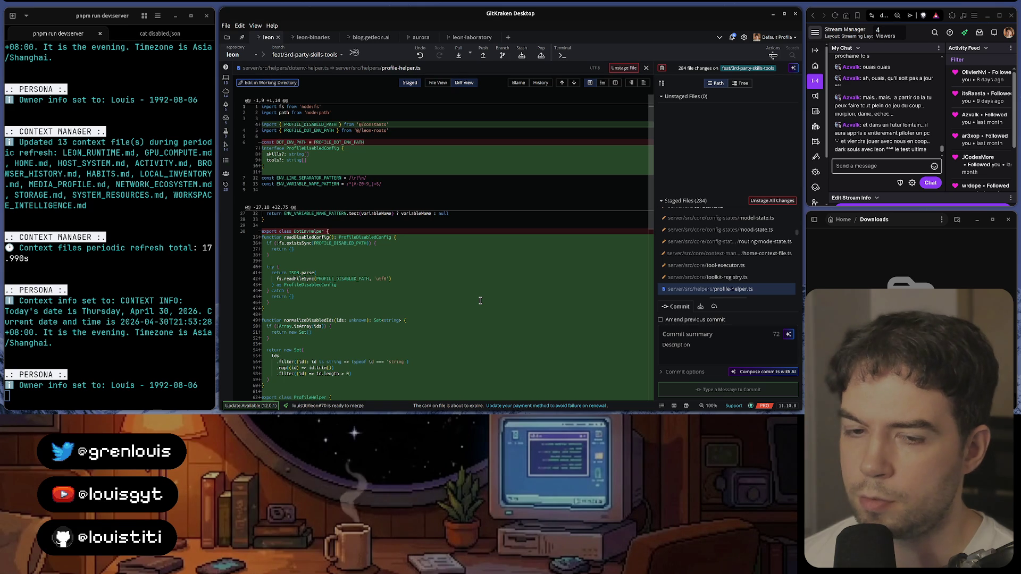
{"action": "scroll", "coordinate": [480, 301], "scroll_direction": "down", "scroll_amount": 3}
{"action": "scroll", "coordinate": [479, 301], "scroll_direction": "up", "scroll_amount": 2}
{"action": "scroll", "coordinate": [480, 302], "scroll_direction": "up", "scroll_amount": 1}
{"action": "scroll", "coordinate": [480, 301], "scroll_direction": "up", "scroll_amount": 1}
{"action": "scroll", "coordinate": [480, 301], "scroll_direction": "up", "scroll_amount": 1}
{"action": "scroll", "coordinate": [480, 300], "scroll_direction": "down", "scroll_amount": 3}
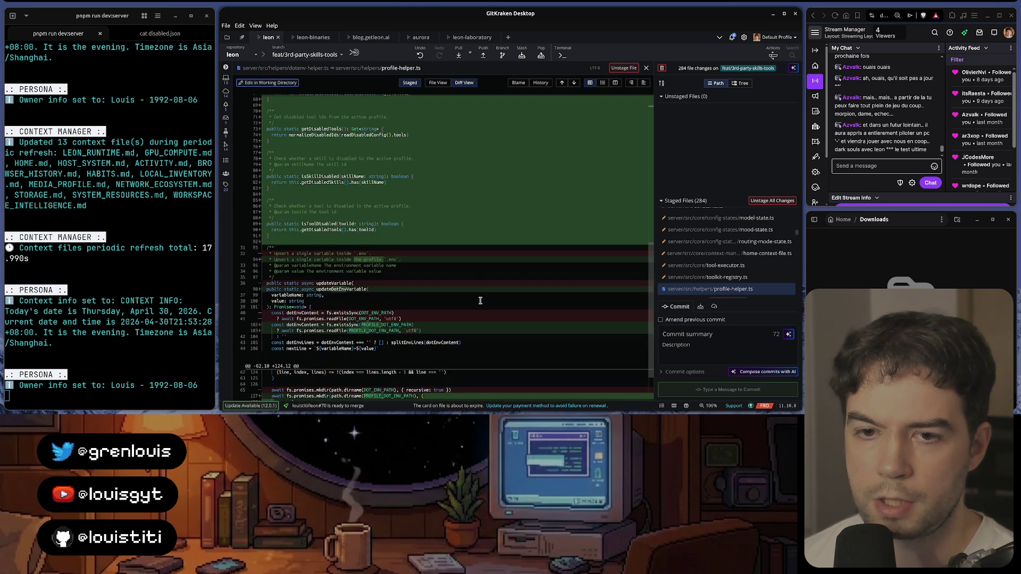
{"action": "scroll", "coordinate": [462, 287], "scroll_direction": "down", "scroll_amount": 2}
{"action": "scroll", "coordinate": [453, 240], "scroll_direction": "down", "scroll_amount": 3}
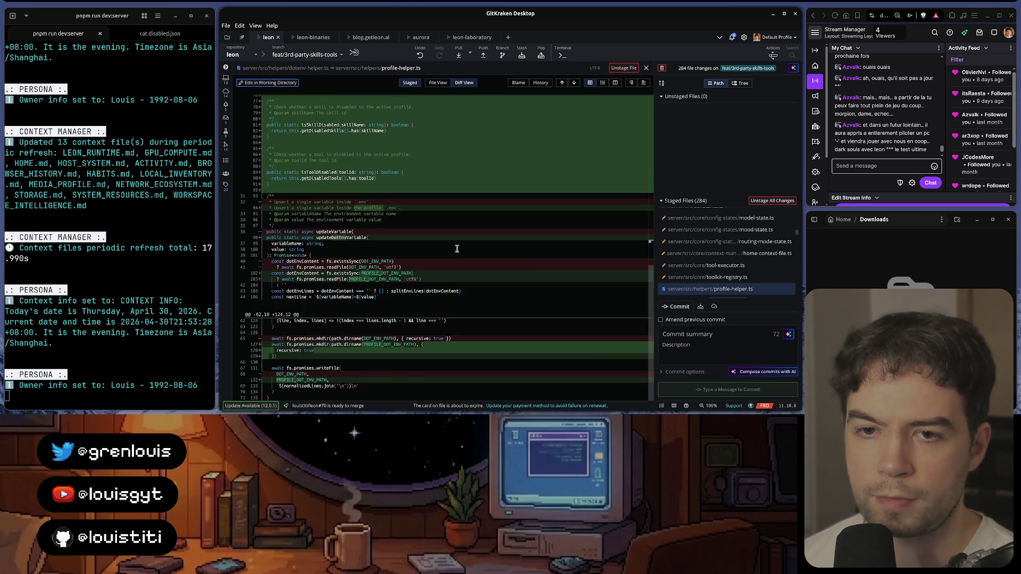
Step: Review the toolkit-registry.ts, profile-helper.ts and runtime-helper.ts diffs, finishing on runtime-helper.ts
{"action": "left_click", "coordinate": [717, 279]}
{"action": "key", "text": "Down"}
{"action": "key", "text": "Down"}
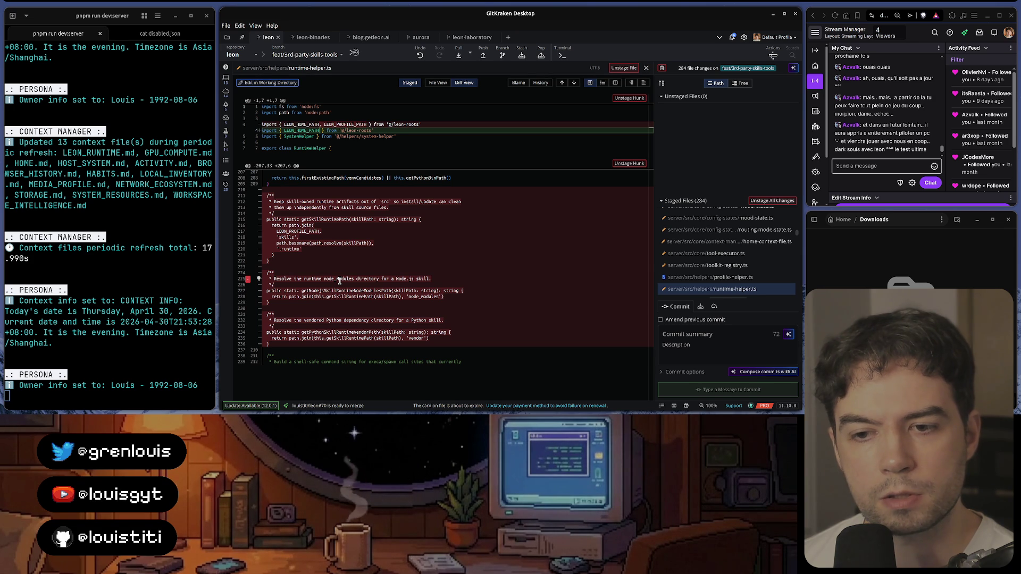
{"action": "key", "text": "Up"}
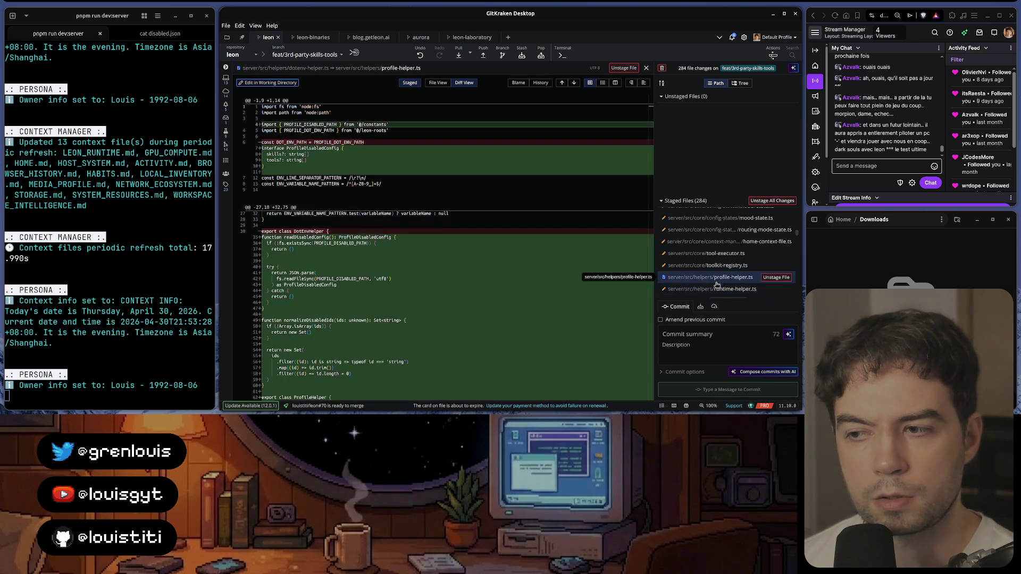
{"action": "scroll", "coordinate": [543, 330], "scroll_direction": "down", "scroll_amount": 1}
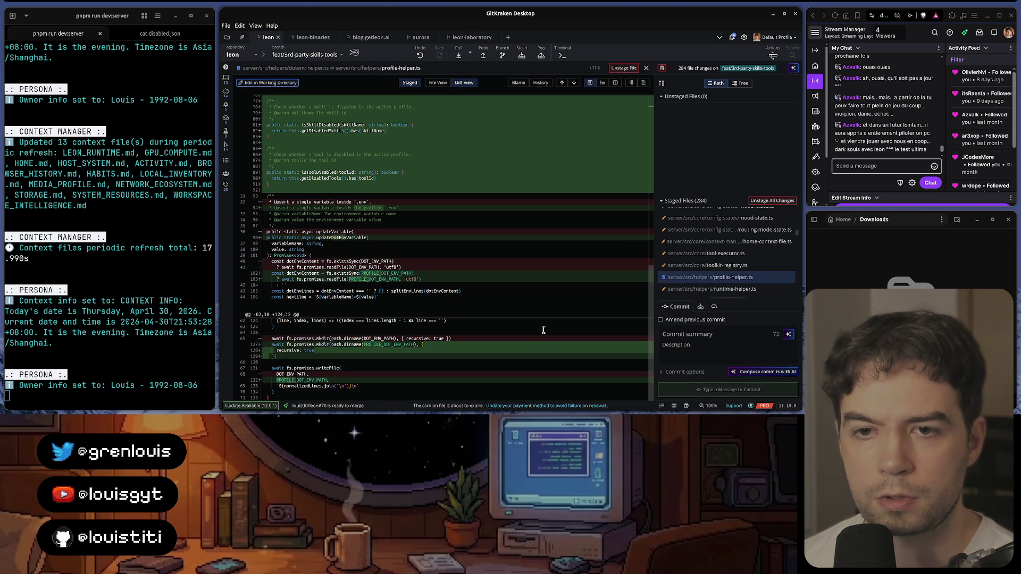
{"action": "left_click", "coordinate": [718, 289]}
{"action": "scroll", "coordinate": [723, 292], "scroll_direction": "down", "scroll_amount": 2}
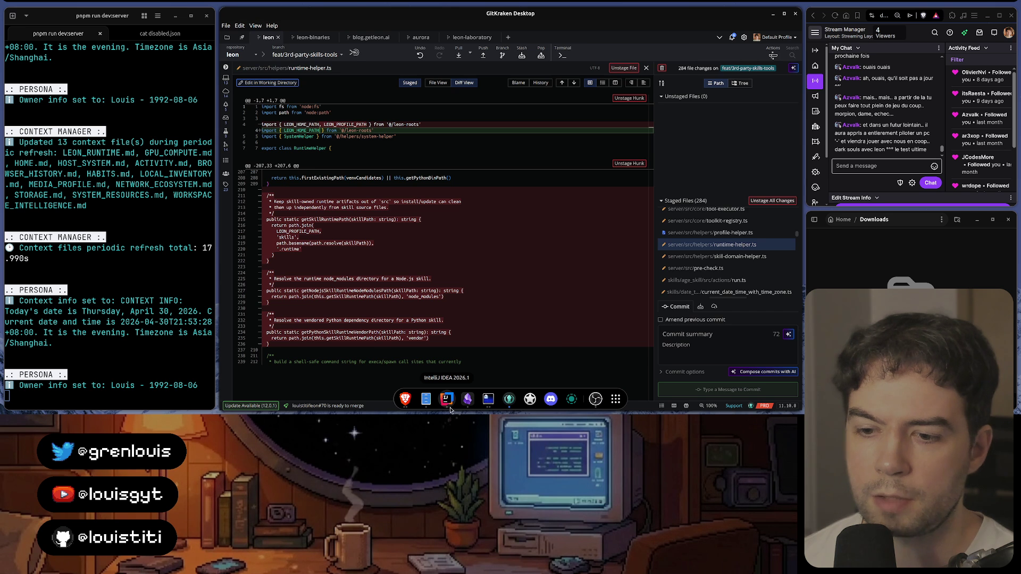
Step: Start a project-wide IntelliJ search for the skill runtime helper, then switch back to GitKraken
{"action": "left_click", "coordinate": [449, 403]}
{"action": "key", "text": "ctrl+shift+f"}
{"action": "type", "text": "get"}
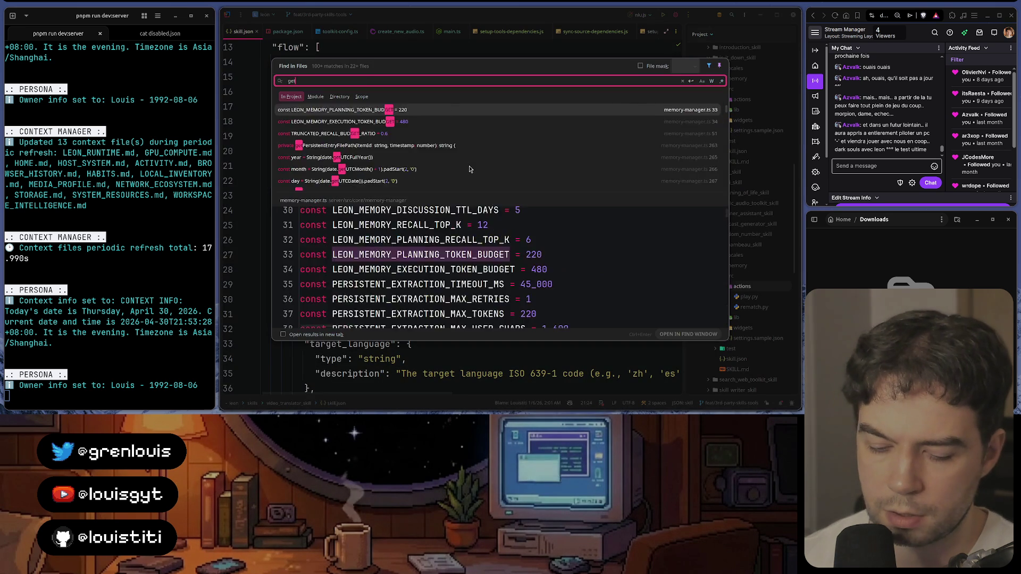
{"action": "type", "text": "SkillRunt"}
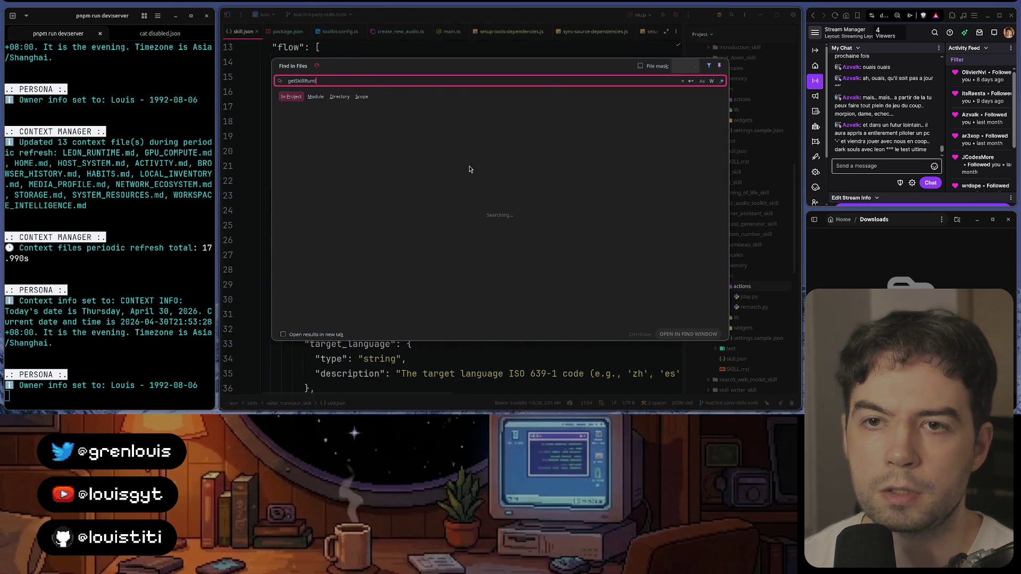
{"action": "key", "text": "alt+Tab"}
{"action": "mouse_move", "coordinate": [712, 257]}
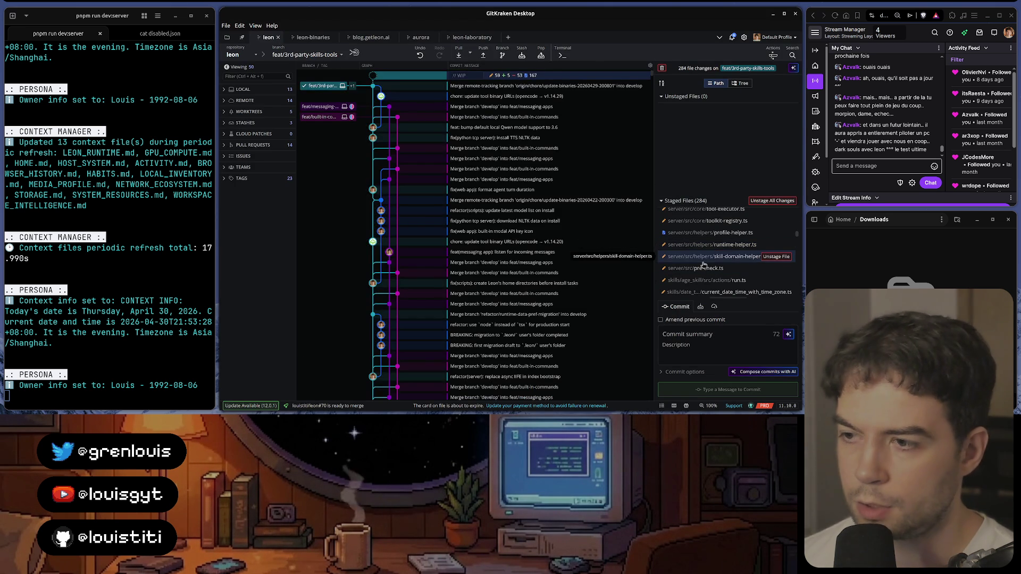
Step: Review the pre-check.ts and run.ts diffs and step down through the following staged files
{"action": "left_click", "coordinate": [717, 269]}
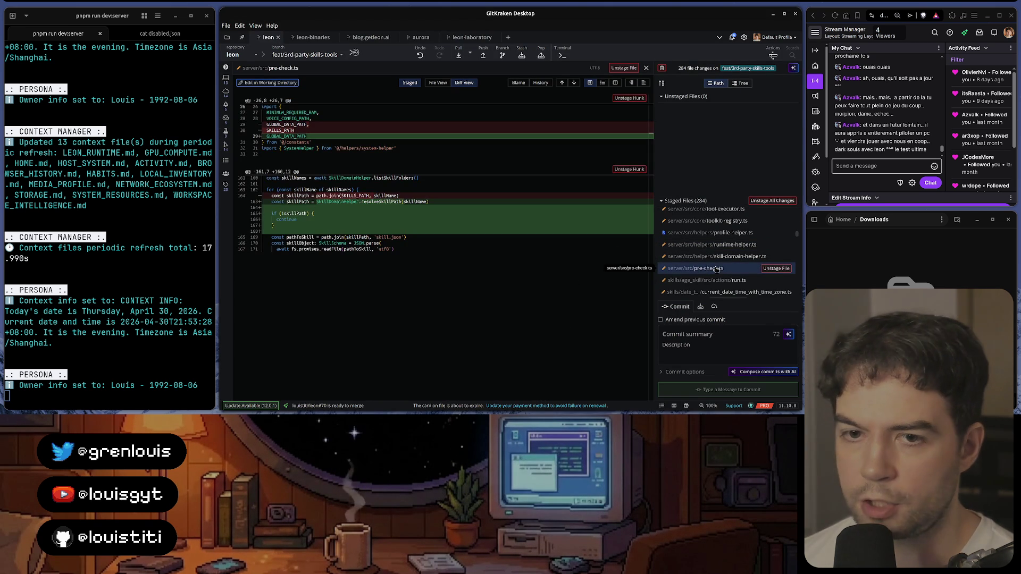
{"action": "left_click", "coordinate": [707, 280]}
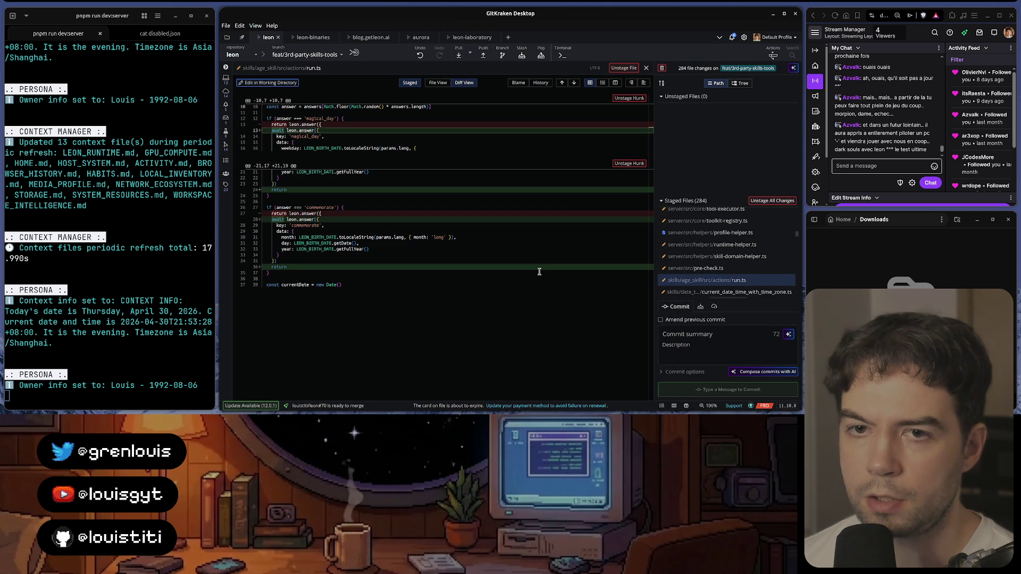
{"action": "key", "text": "Down"}
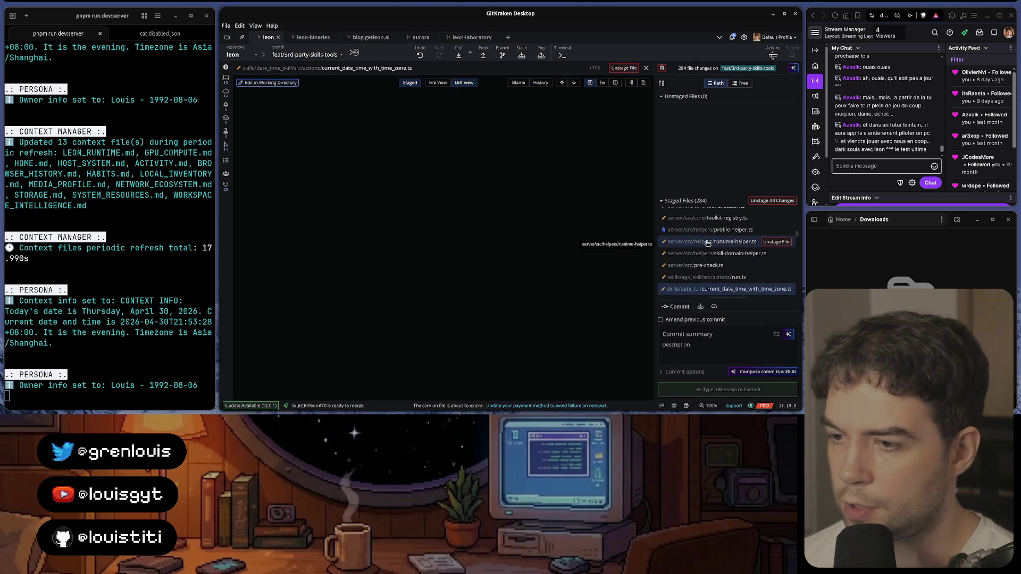
{"action": "key", "text": "Down"}
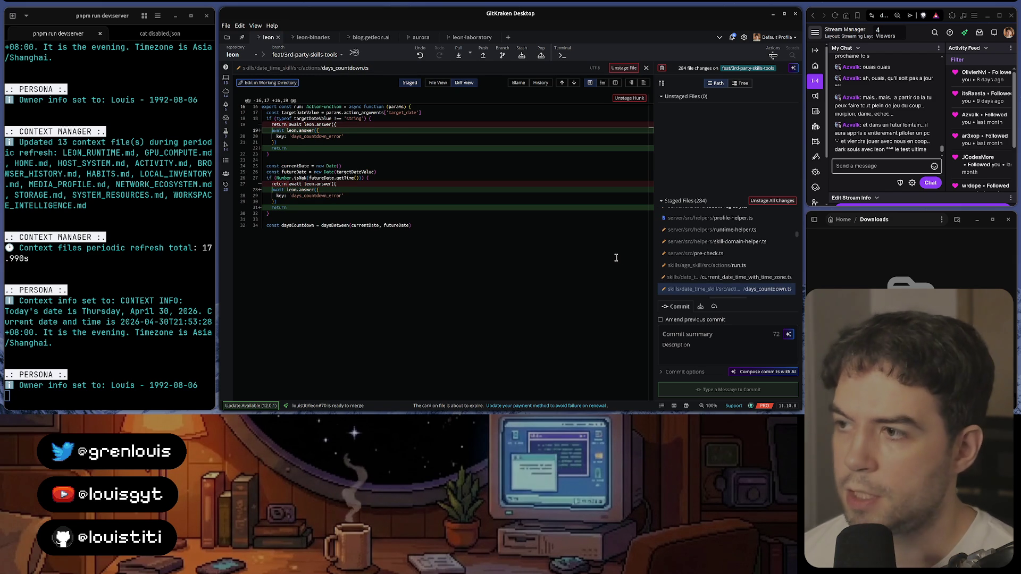
{"action": "key", "text": "Down"}
{"action": "key", "text": "Down"}
{"action": "key", "text": "Down"}
{"action": "key", "text": "Down"}
{"action": "key", "text": "Down"}
{"action": "key", "text": "Down"}
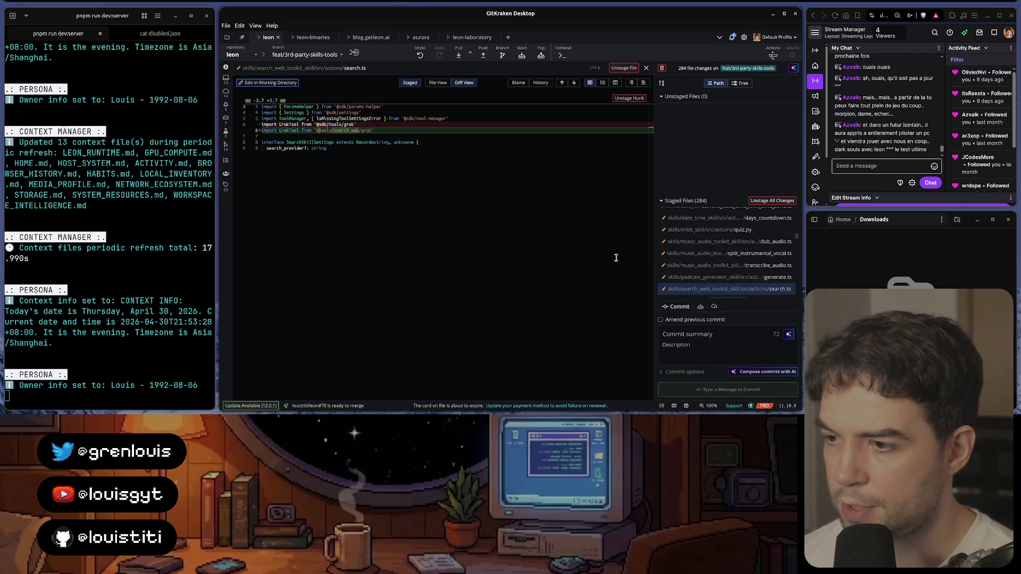
{"action": "key", "text": "Down"}
{"action": "key", "text": "Down"}
{"action": "key", "text": "Down"}
{"action": "key", "text": "Down"}
{"action": "key", "text": "Down"}
{"action": "key", "text": "Down"}
{"action": "key", "text": "Down"}
{"action": "key", "text": "Down"}
{"action": "key", "text": "Down"}
{"action": "key", "text": "Down"}
{"action": "scroll", "coordinate": [799, 243], "scroll_direction": "down", "scroll_amount": 5}
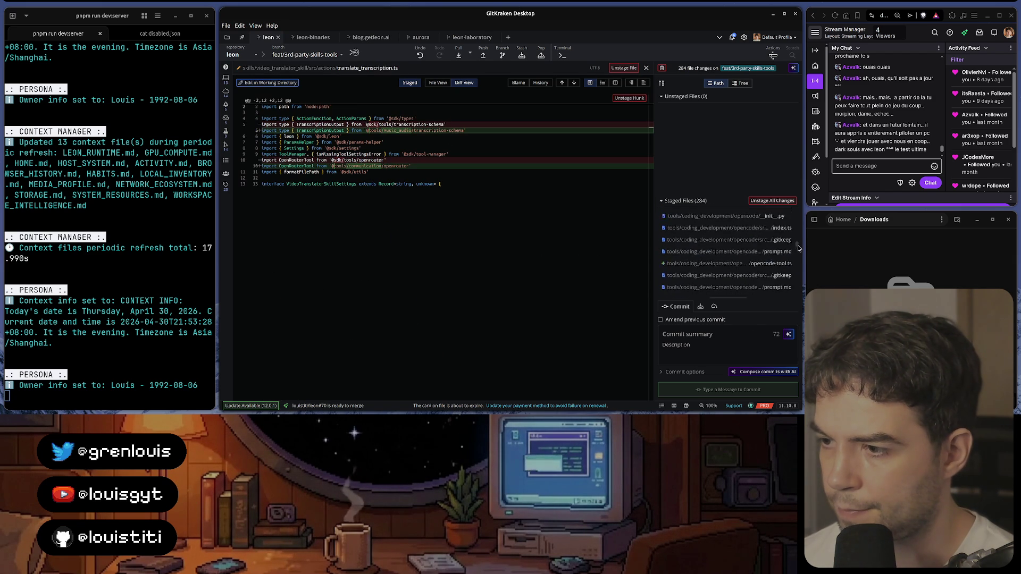
{"action": "scroll", "coordinate": [799, 243], "scroll_direction": "down", "scroll_amount": 5}
{"action": "scroll", "coordinate": [799, 243], "scroll_direction": "down", "scroll_amount": 5}
{"action": "scroll", "coordinate": [799, 243], "scroll_direction": "up", "scroll_amount": 2}
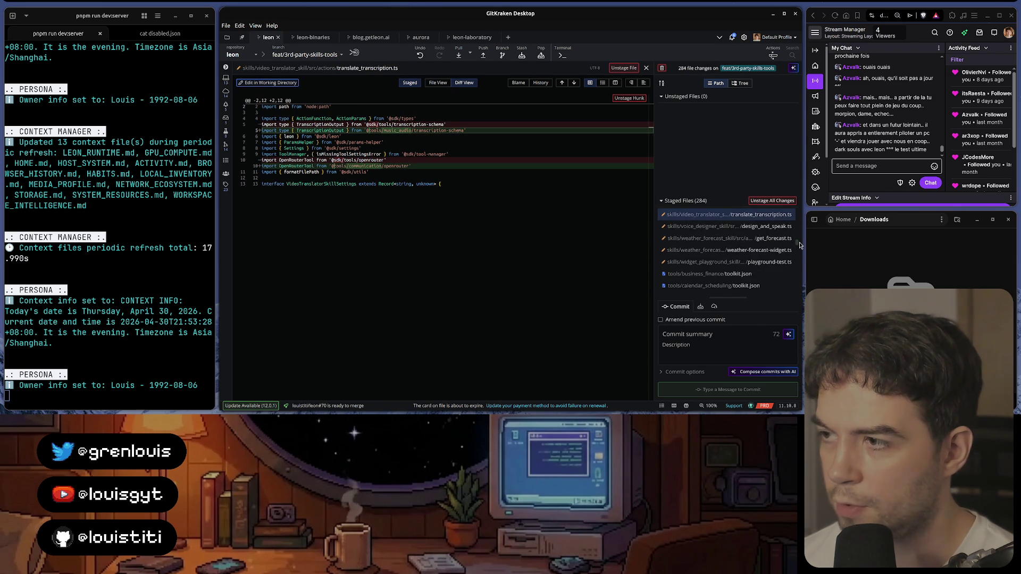
{"action": "scroll", "coordinate": [800, 242], "scroll_direction": "up", "scroll_amount": 1}
{"action": "scroll", "coordinate": [800, 243], "scroll_direction": "down", "scroll_amount": 2}
{"action": "scroll", "coordinate": [799, 244], "scroll_direction": "down", "scroll_amount": 2}
{"action": "scroll", "coordinate": [799, 244], "scroll_direction": "down", "scroll_amount": 2}
{"action": "scroll", "coordinate": [800, 247], "scroll_direction": "down", "scroll_amount": 1}
{"action": "scroll", "coordinate": [799, 248], "scroll_direction": "down", "scroll_amount": 2}
{"action": "scroll", "coordinate": [800, 249], "scroll_direction": "down", "scroll_amount": 2}
{"action": "scroll", "coordinate": [799, 250], "scroll_direction": "down", "scroll_amount": 2}
{"action": "scroll", "coordinate": [799, 251], "scroll_direction": "down", "scroll_amount": 2}
{"action": "scroll", "coordinate": [799, 250], "scroll_direction": "down", "scroll_amount": 2}
{"action": "scroll", "coordinate": [798, 254], "scroll_direction": "down", "scroll_amount": 2}
{"action": "scroll", "coordinate": [798, 259], "scroll_direction": "down", "scroll_amount": 2}
{"action": "scroll", "coordinate": [795, 266], "scroll_direction": "down", "scroll_amount": 2}
{"action": "scroll", "coordinate": [796, 267], "scroll_direction": "down", "scroll_amount": 2}
{"action": "scroll", "coordinate": [794, 271], "scroll_direction": "down", "scroll_amount": 2}
{"action": "scroll", "coordinate": [795, 275], "scroll_direction": "down", "scroll_amount": 2}
{"action": "scroll", "coordinate": [793, 280], "scroll_direction": "down", "scroll_amount": 2}
{"action": "scroll", "coordinate": [793, 281], "scroll_direction": "down", "scroll_amount": 2}
{"action": "scroll", "coordinate": [791, 283], "scroll_direction": "down", "scroll_amount": 2}
{"action": "scroll", "coordinate": [790, 286], "scroll_direction": "down", "scroll_amount": 2}
{"action": "scroll", "coordinate": [789, 290], "scroll_direction": "down", "scroll_amount": 2}
{"action": "scroll", "coordinate": [789, 291], "scroll_direction": "down", "scroll_amount": 2}
{"action": "scroll", "coordinate": [788, 292], "scroll_direction": "down", "scroll_amount": 2}
{"action": "scroll", "coordinate": [787, 292], "scroll_direction": "down", "scroll_amount": 2}
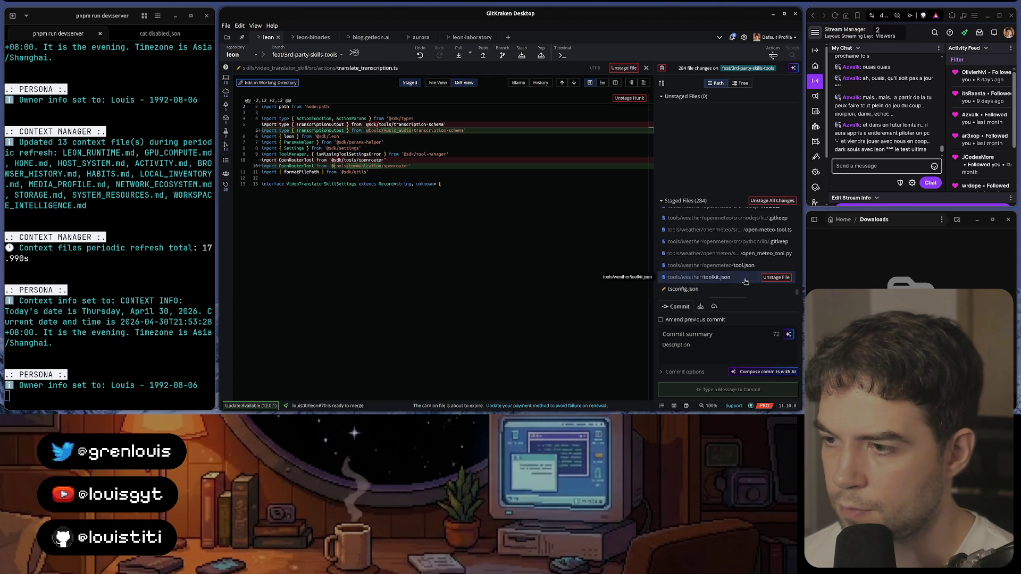
Step: Check the weather toolkit.json and assemblyai tool.json diffs, then close the diff to show the commit graph
{"action": "left_click", "coordinate": [717, 277]}
{"action": "scroll", "coordinate": [744, 282], "scroll_direction": "up", "scroll_amount": 3}
{"action": "left_click", "coordinate": [724, 241]}
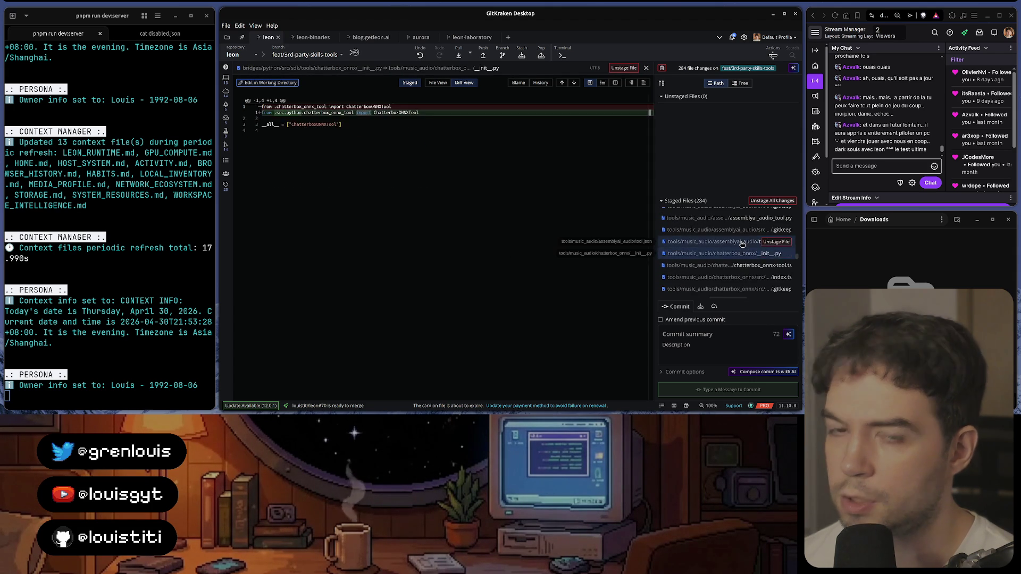
{"action": "key", "text": "Escape"}
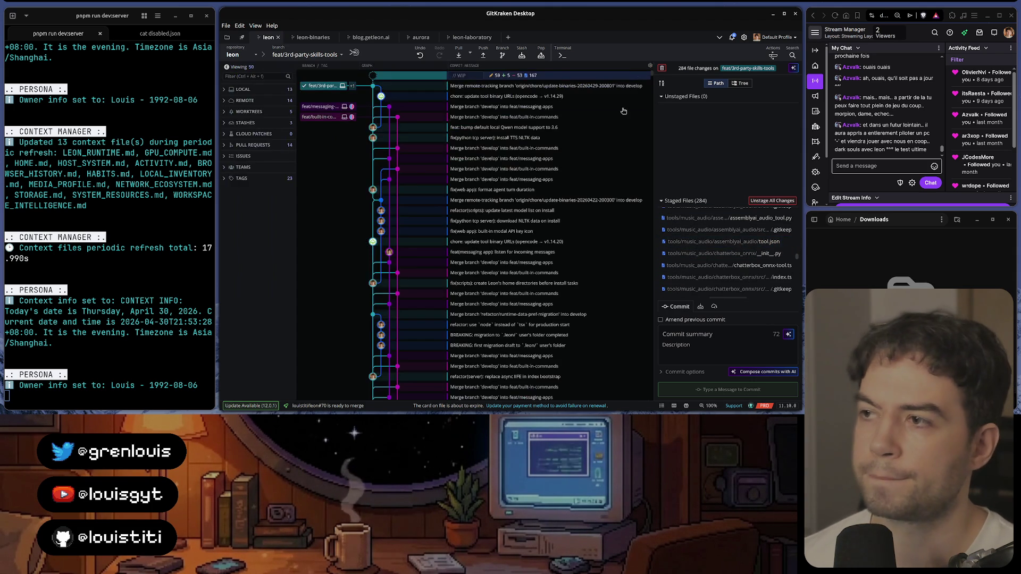
Step: Focus the leon agent terminal via the dock, then bring the browser back to the front
{"action": "key", "text": "alt+Tab"}
{"action": "left_click", "coordinate": [509, 400]}
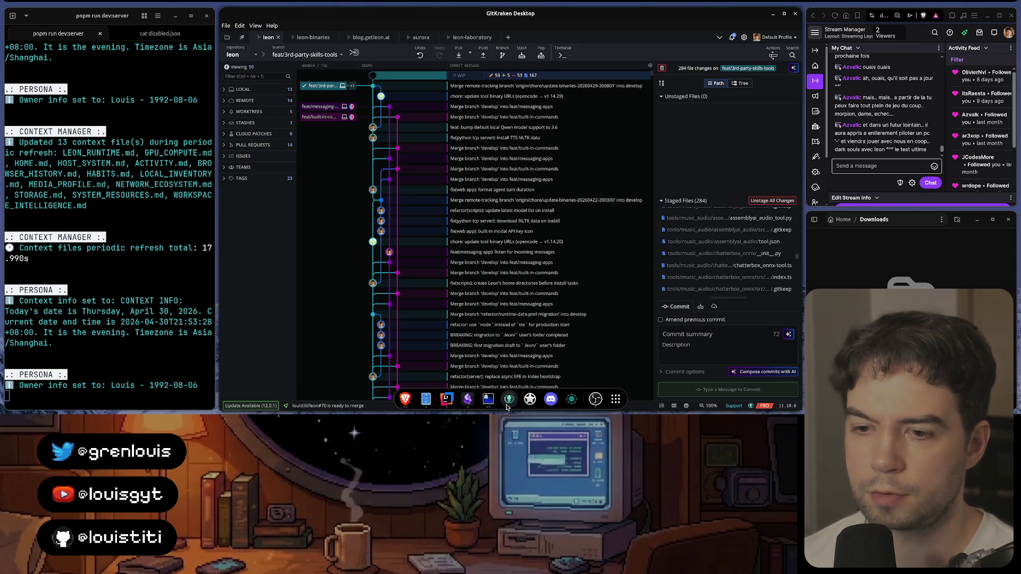
{"action": "left_click", "coordinate": [488, 398]}
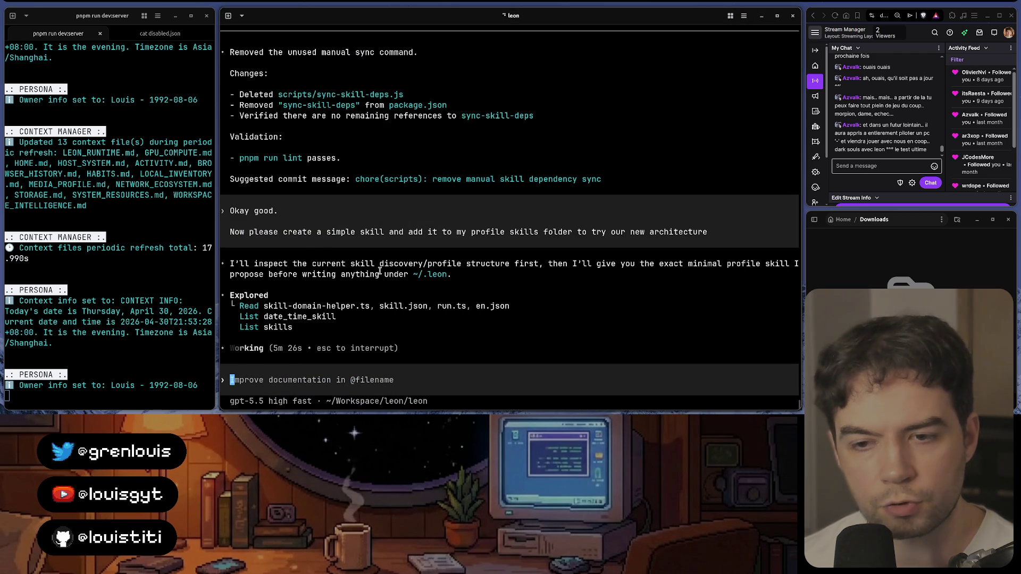
{"action": "left_click", "coordinate": [406, 400]}
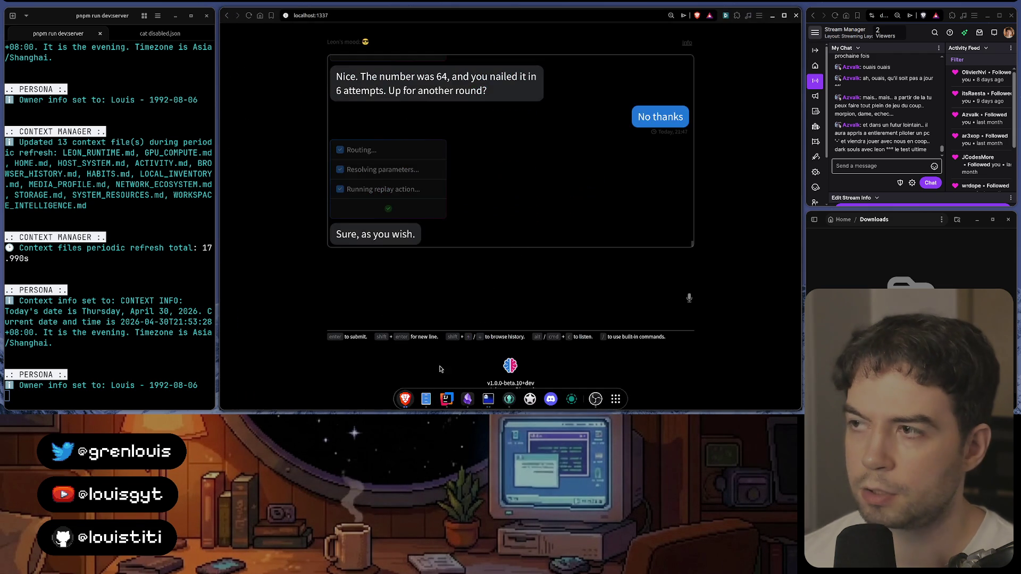
Step: Load Google in a new tab, return to the Leon chat and switch to the coding-agent terminal
{"action": "key", "text": "ctrl+t"}
{"action": "type", "text": "goo"}
{"action": "key", "text": "Return"}
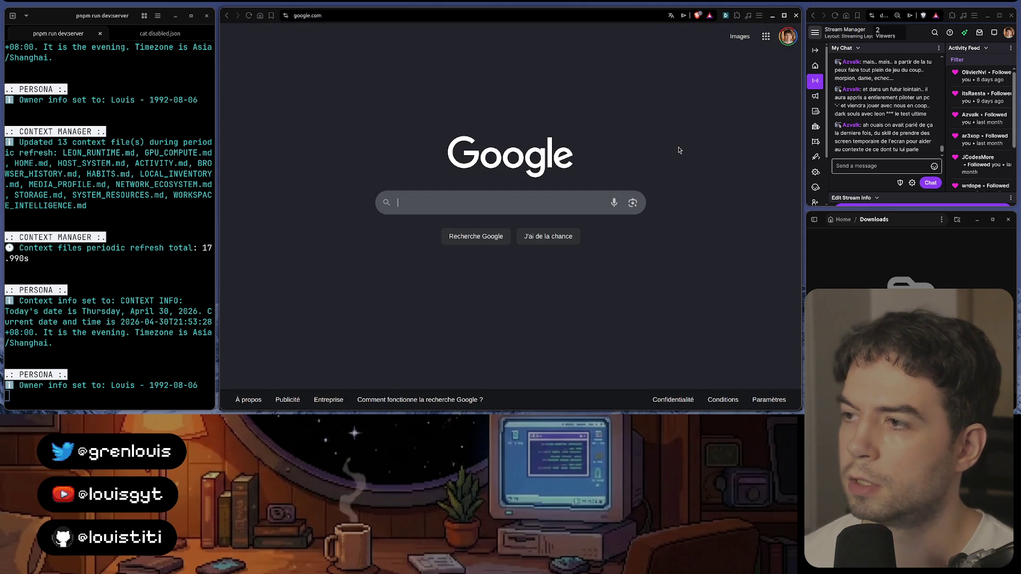
{"action": "key", "text": "ctrl+w"}
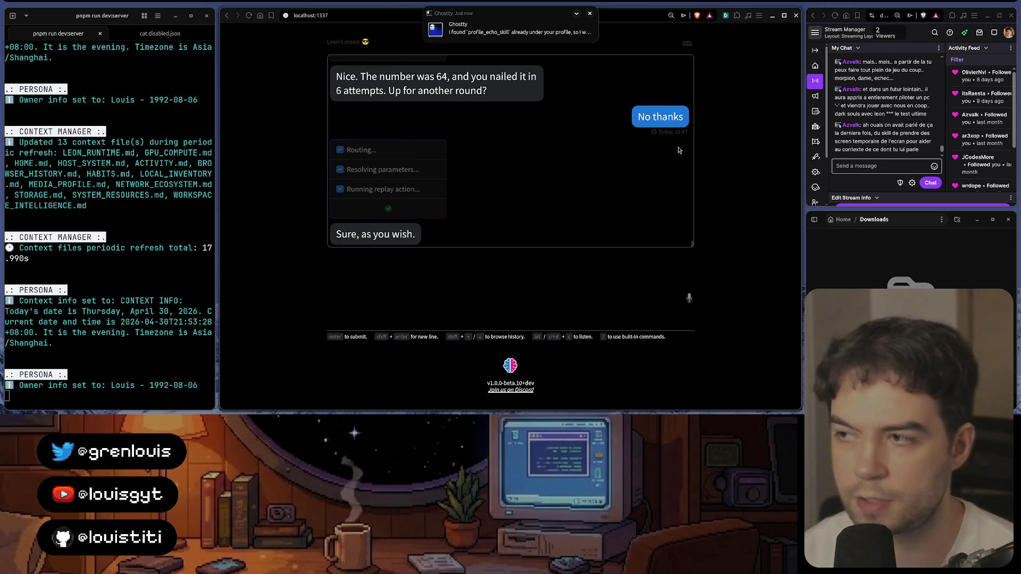
{"action": "key", "text": "alt+Tab"}
{"action": "scroll", "coordinate": [567, 250], "scroll_direction": "up", "scroll_amount": 5}
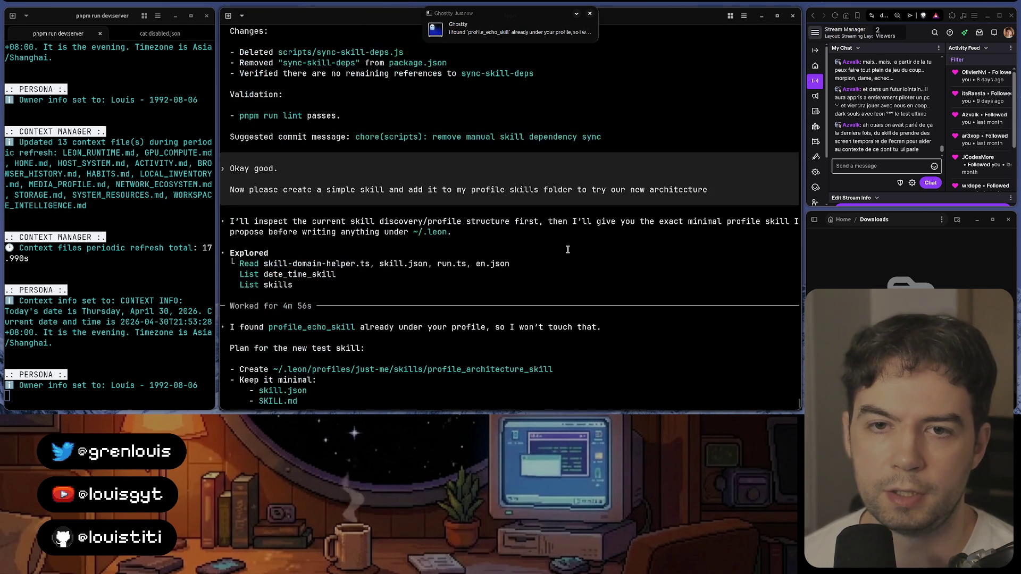
{"action": "scroll", "coordinate": [568, 250], "scroll_direction": "down", "scroll_amount": 5}
Step: Highlight profile_echo_skill in the agent's plan, then list the profile's skills folder in the second terminal tab
{"action": "double_click", "coordinate": [301, 137]}
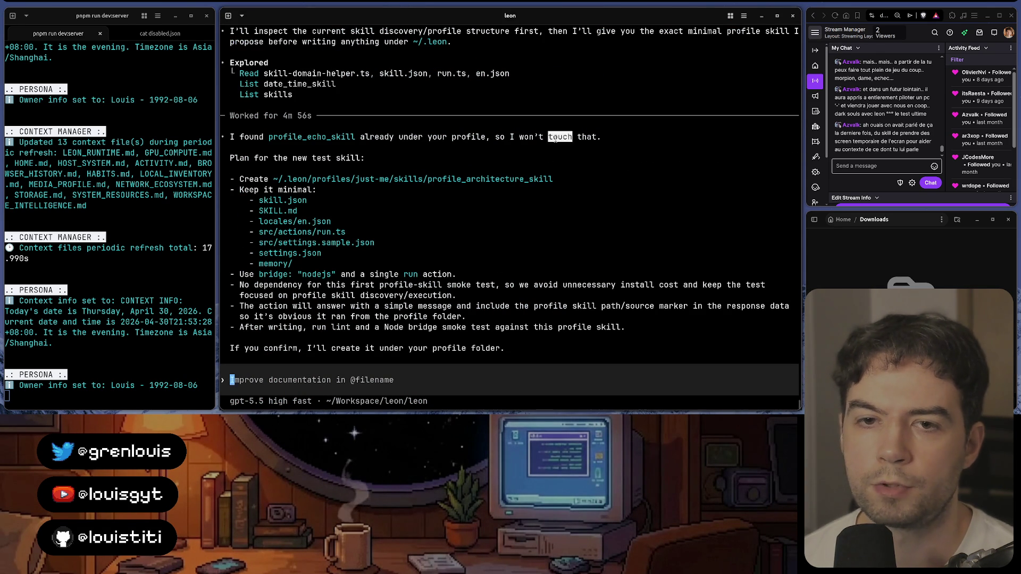
{"action": "triple_click", "coordinate": [442, 175]}
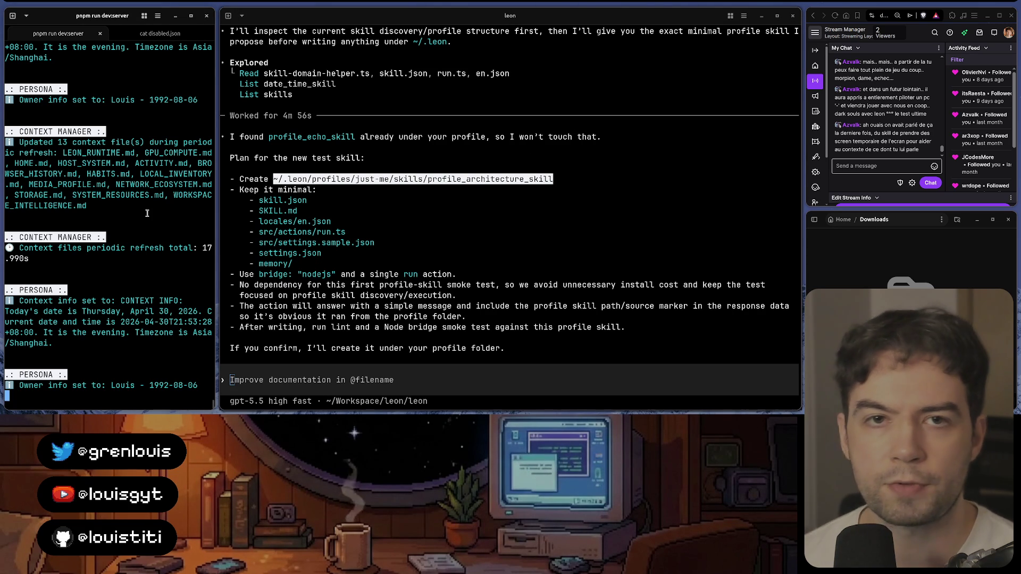
{"action": "left_click", "coordinate": [160, 33]}
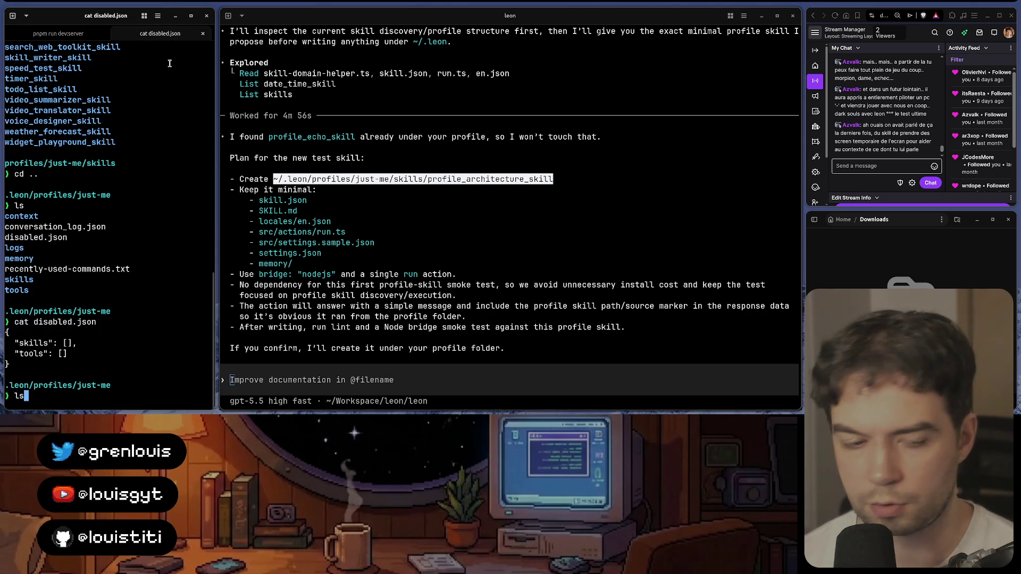
{"action": "type", "text": "ls"}
{"action": "key", "text": "Return"}
{"action": "key", "text": "Tab"}
{"action": "key", "text": "Return"}
{"action": "type", "text": "ls"}
{"action": "key", "text": "Return"}
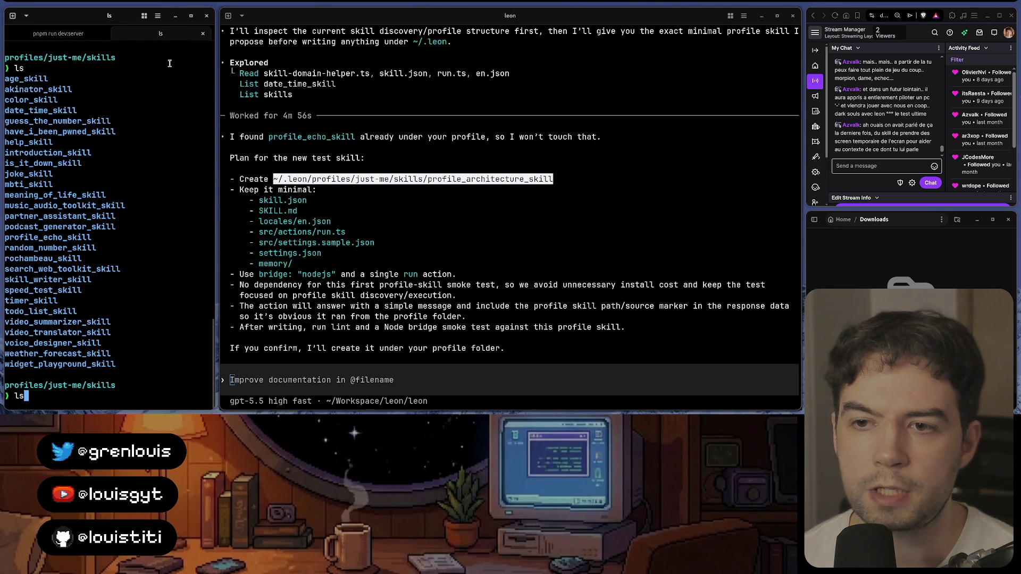
Step: Enter profile_echo_skill, list its files and cat its skill.json
{"action": "key", "text": "BackSpace"}
{"action": "key", "text": "BackSpace"}
{"action": "type", "text": "cd "}
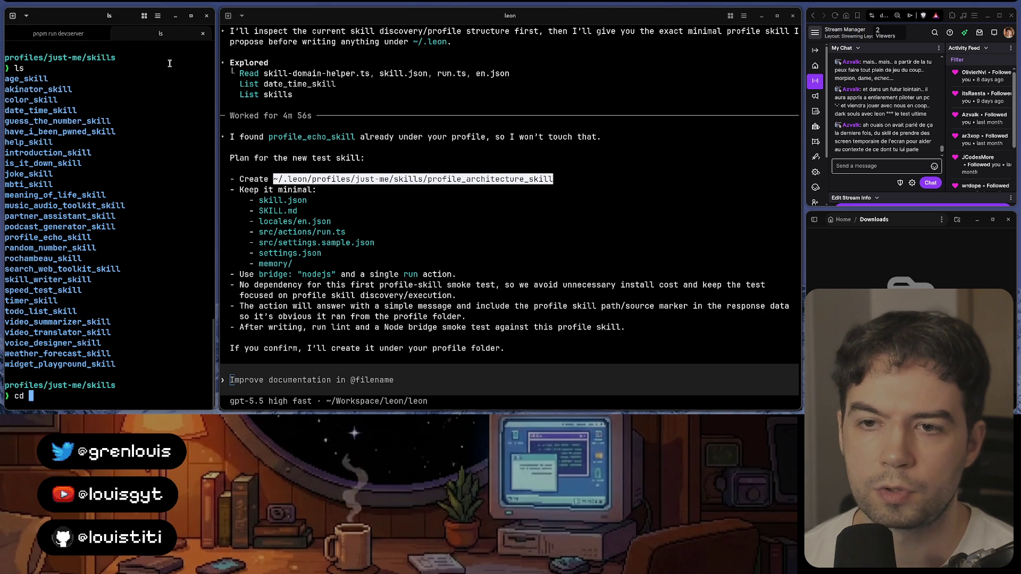
{"action": "type", "text": "profi"}
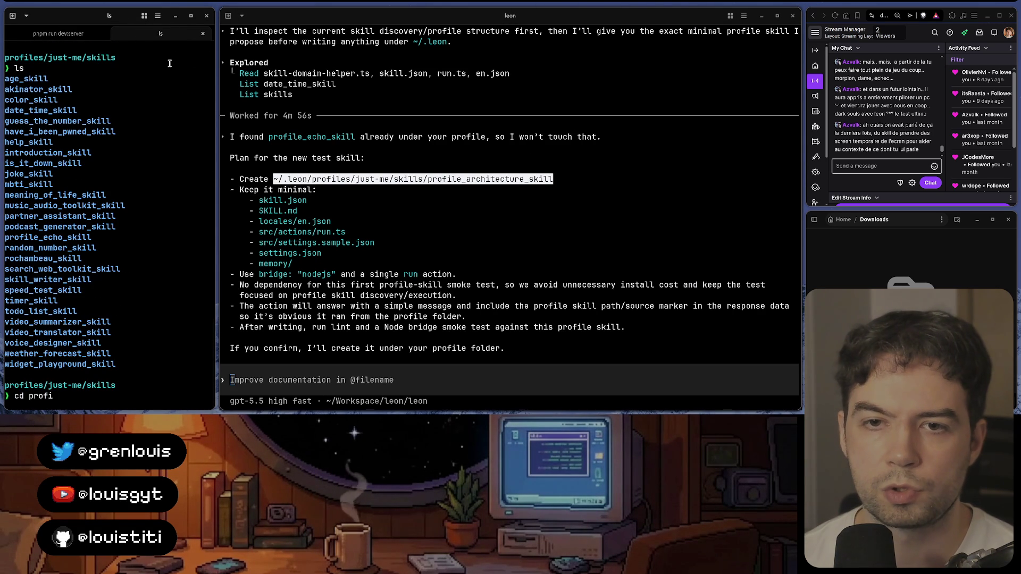
{"action": "key", "text": "ctrl+c"}
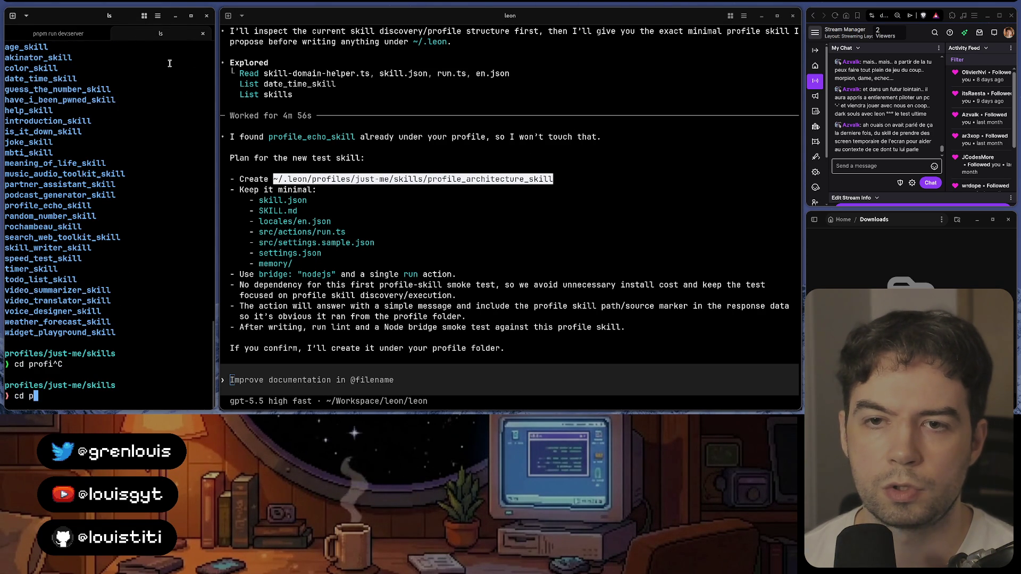
{"action": "key", "text": "Return"}
{"action": "type", "text": "ls"}
{"action": "key", "text": "Return"}
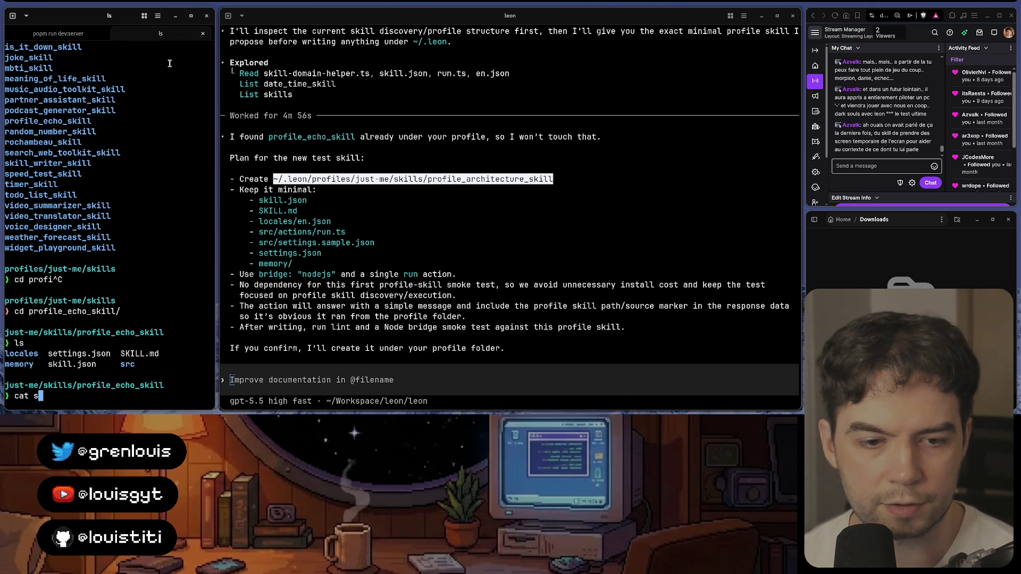
{"action": "key", "text": "Return"}
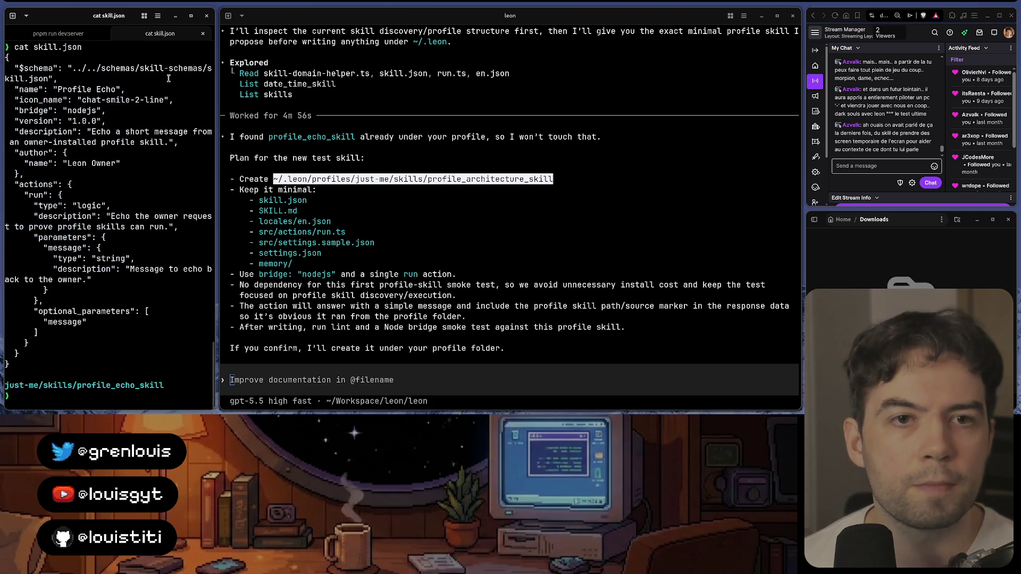
{"action": "scroll", "coordinate": [123, 159], "scroll_direction": "up", "scroll_amount": 3}
Step: Highlight the skill's chat-smile-2-line icon name, its description and the run action's description
{"action": "double_click", "coordinate": [124, 163]}
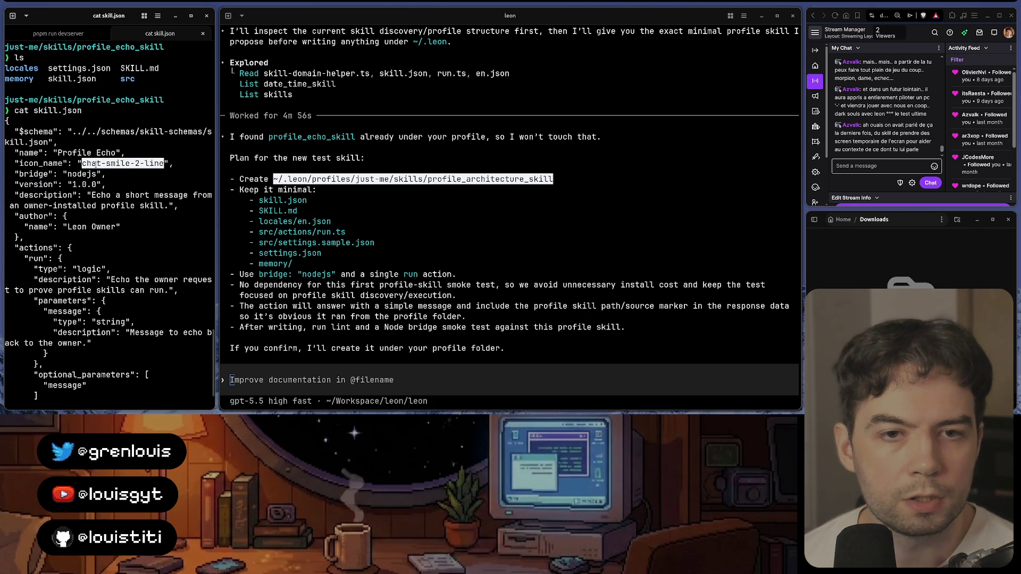
{"action": "left_click_drag", "start_coordinate": [91, 195], "coordinate": [79, 211]}
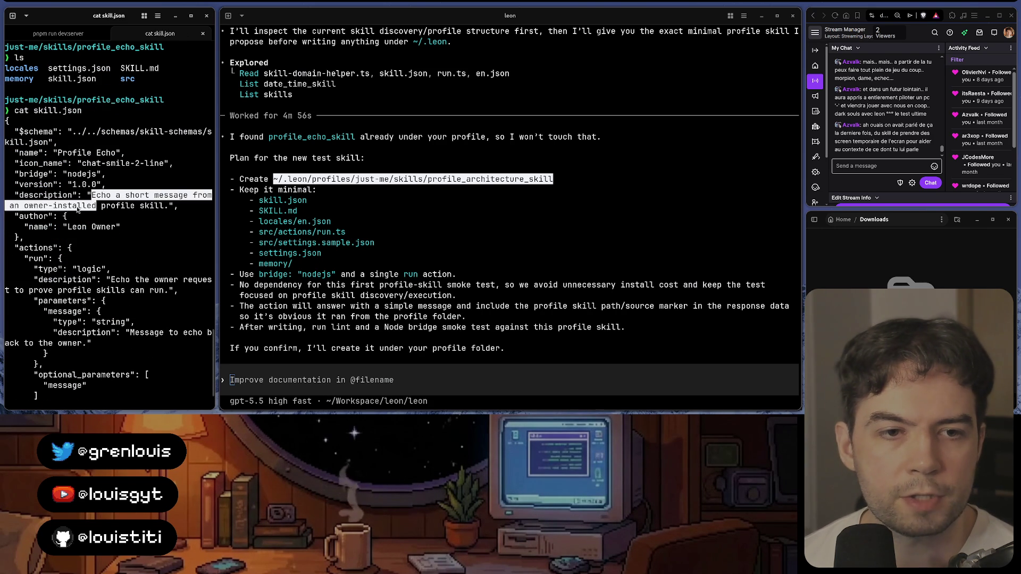
{"action": "left_click_drag", "start_coordinate": [145, 205], "coordinate": [73, 254]}
{"action": "left_click", "coordinate": [79, 260]}
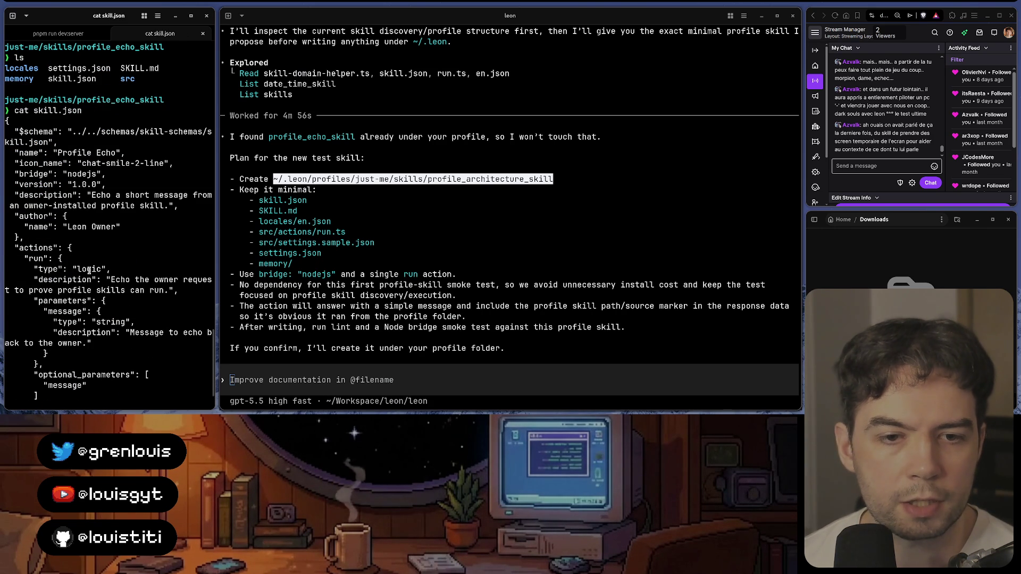
{"action": "mouse_move", "coordinate": [174, 283]}
{"action": "left_mouse_down"}
{"action": "mouse_move", "coordinate": [119, 294]}
{"action": "mouse_move", "coordinate": [95, 344]}
{"action": "mouse_move", "coordinate": [113, 358]}
{"action": "left_mouse_up"}
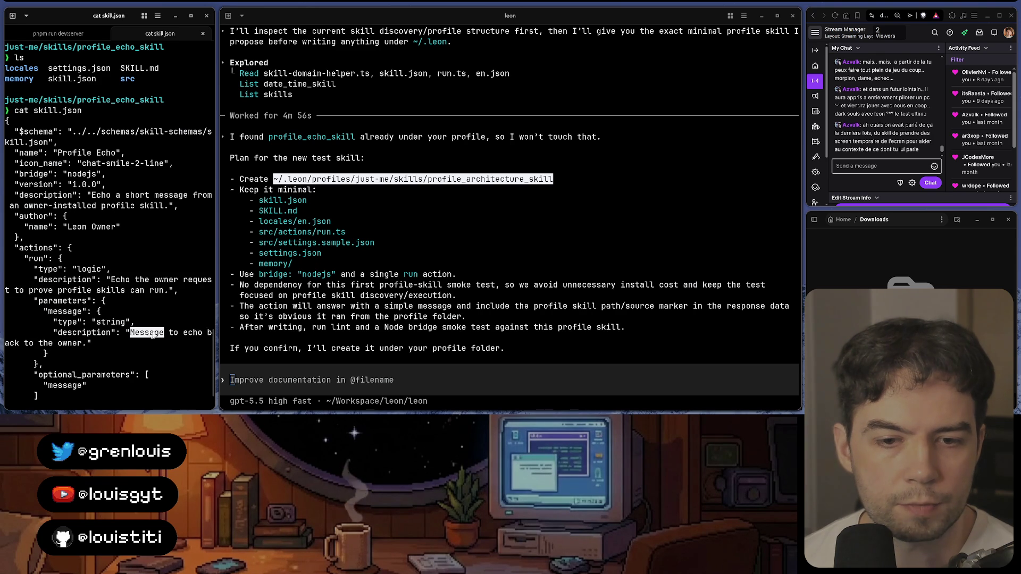
{"action": "scroll", "coordinate": [119, 343], "scroll_direction": "down", "scroll_amount": 2}
{"action": "type", "text": "ls"}
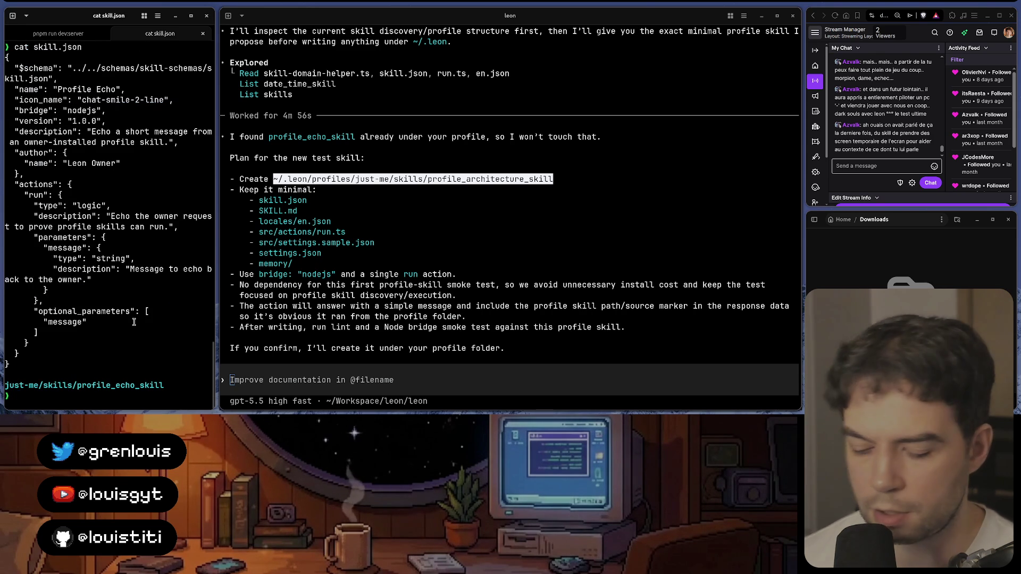
Step: List profile_echo_skill and its src folder, then print src/actions/run.ts and note its default message
{"action": "key", "text": "Return"}
{"action": "type", "text": "ls src/"}
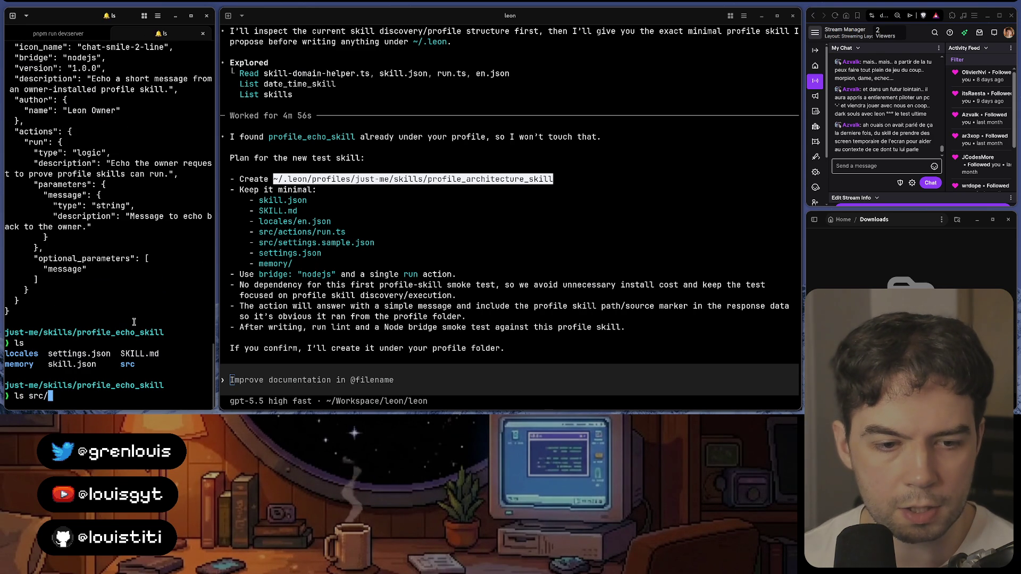
{"action": "key", "text": "Return"}
{"action": "key", "text": "Up"}
{"action": "key", "text": "ctrl+c"}
{"action": "type", "text": "cat sr"}
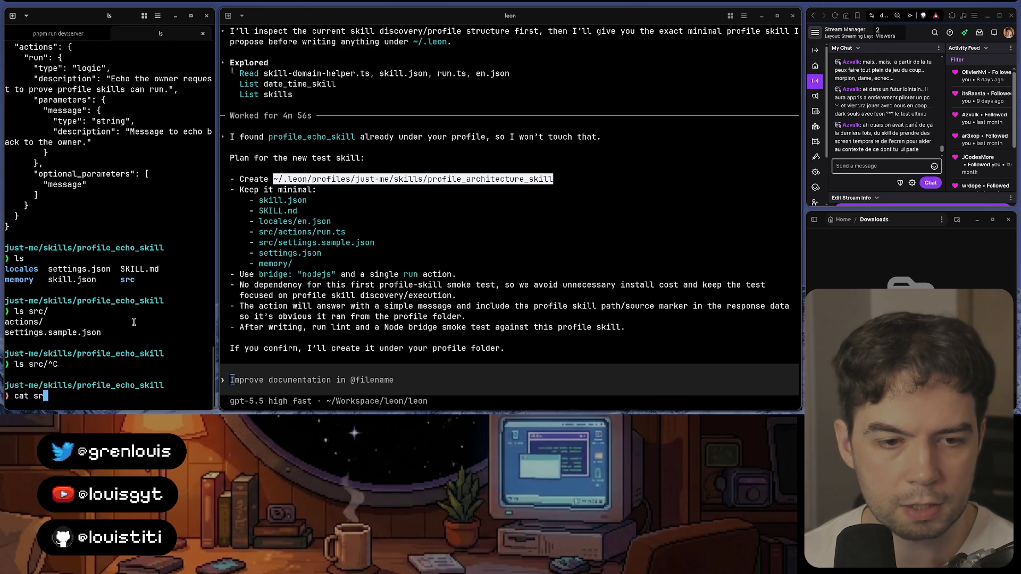
{"action": "key", "text": "Tab"}
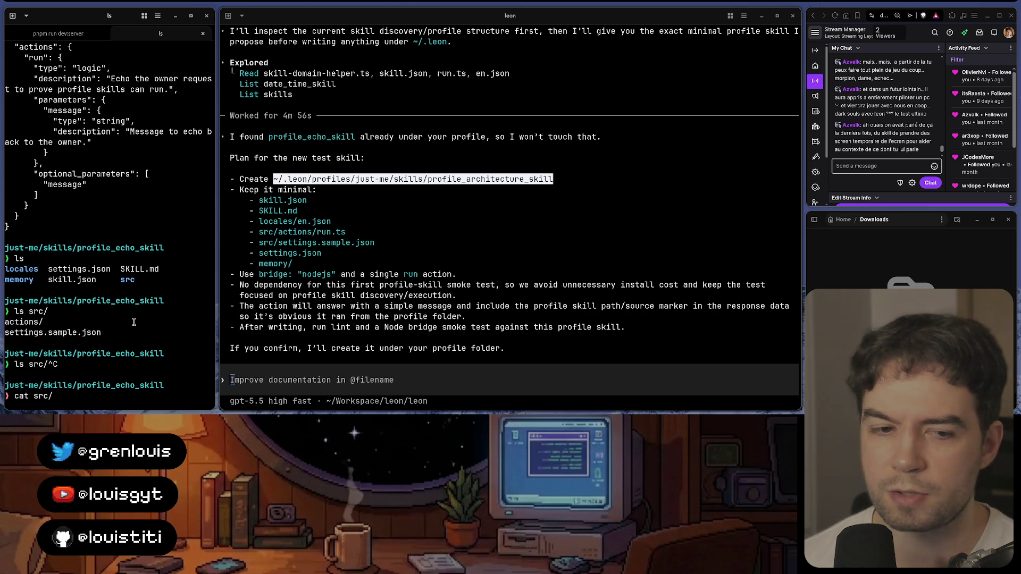
{"action": "key", "text": "Tab"}
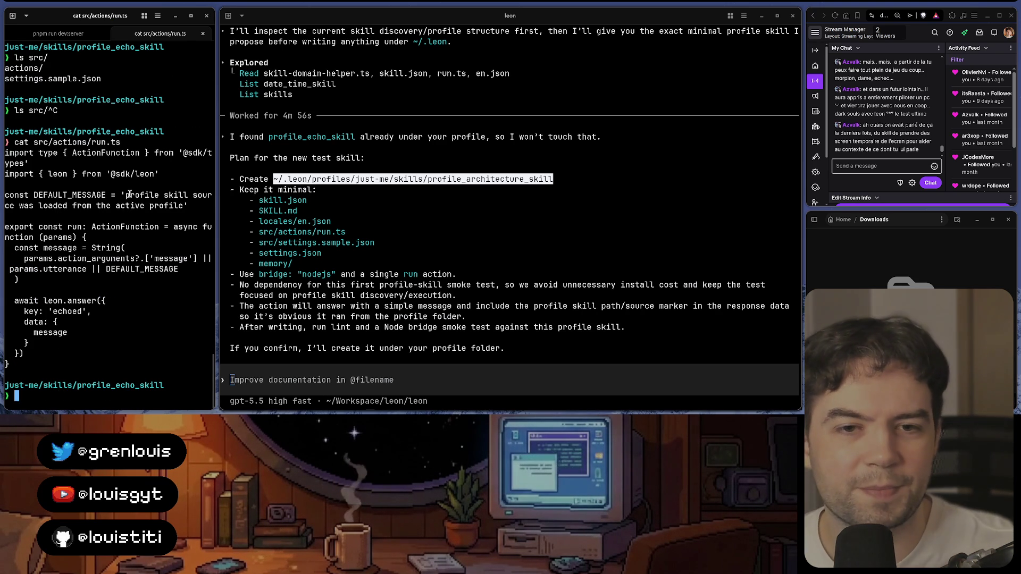
{"action": "left_click_drag", "start_coordinate": [125, 195], "coordinate": [158, 217]}
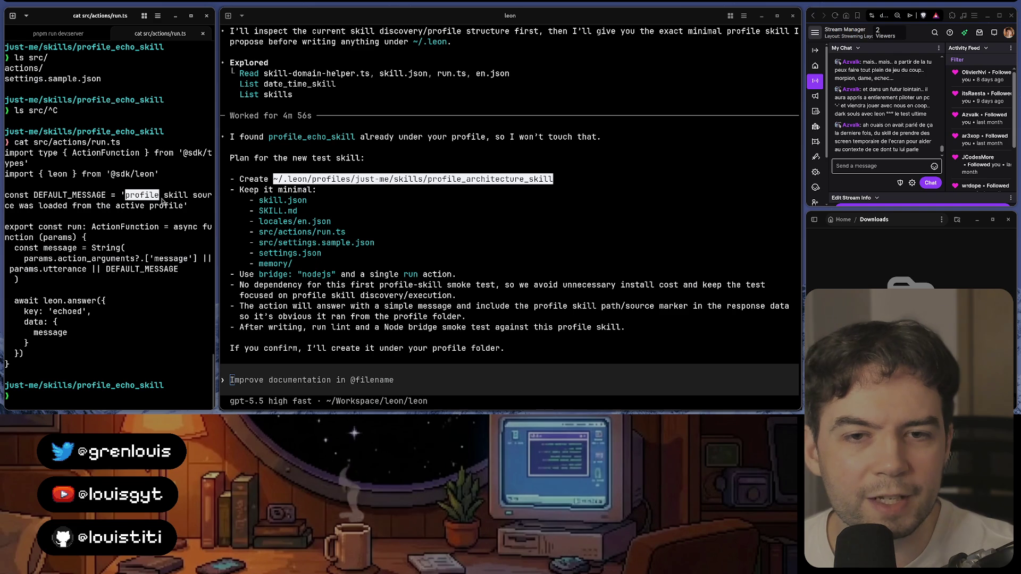
{"action": "scroll", "coordinate": [152, 211], "scroll_direction": "up", "scroll_amount": 4}
{"action": "left_click", "coordinate": [147, 207]}
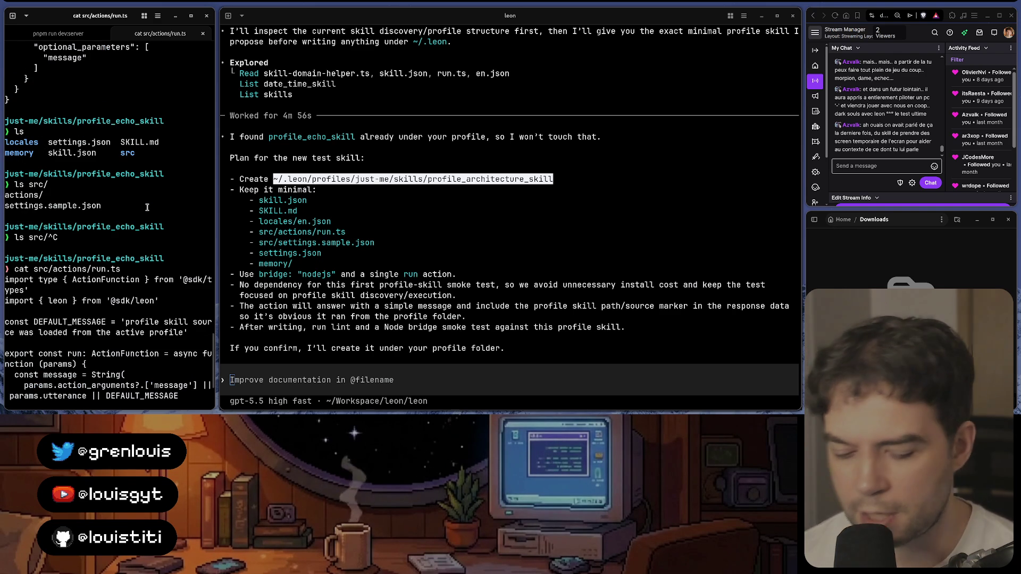
{"action": "type", "text": "cat settings.json"}
Step: Print the empty settings.json, locales/en.json and the skill.json manifest, then switch to the Leon chat
{"action": "key", "text": "Return"}
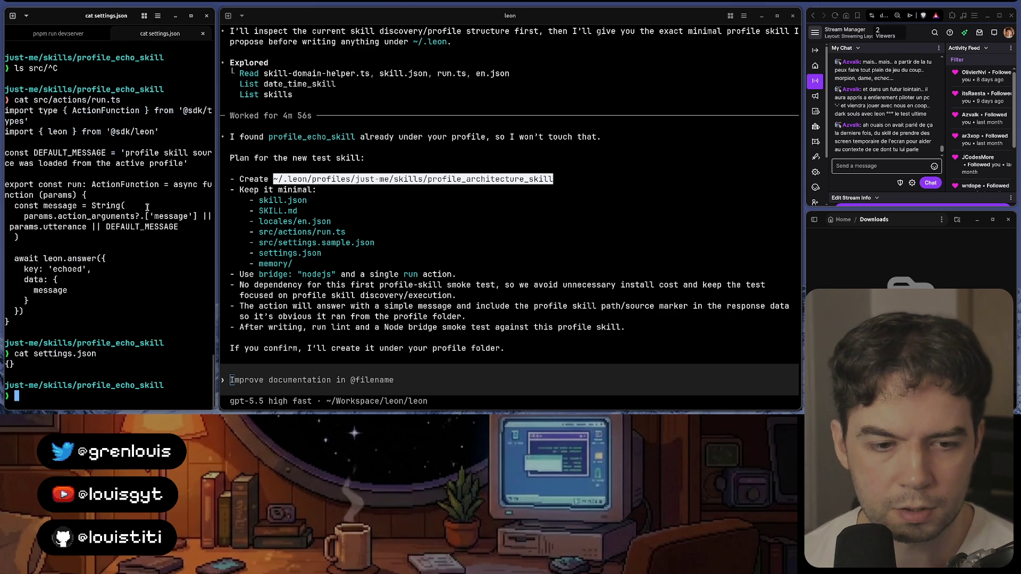
{"action": "type", "text": "ls"}
{"action": "key", "text": "Return"}
{"action": "type", "text": "cat locales/en.json"}
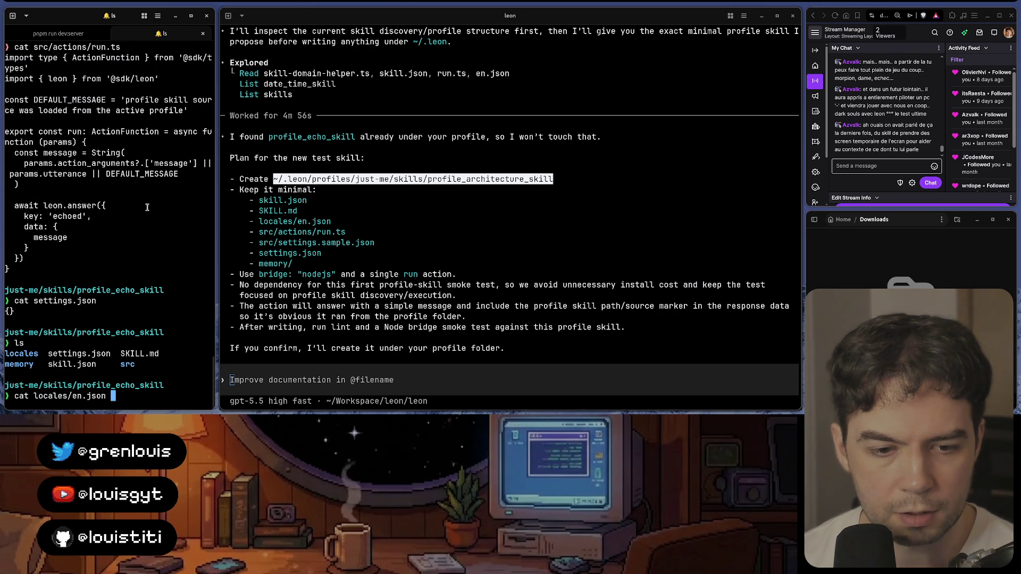
{"action": "key", "text": "Return"}
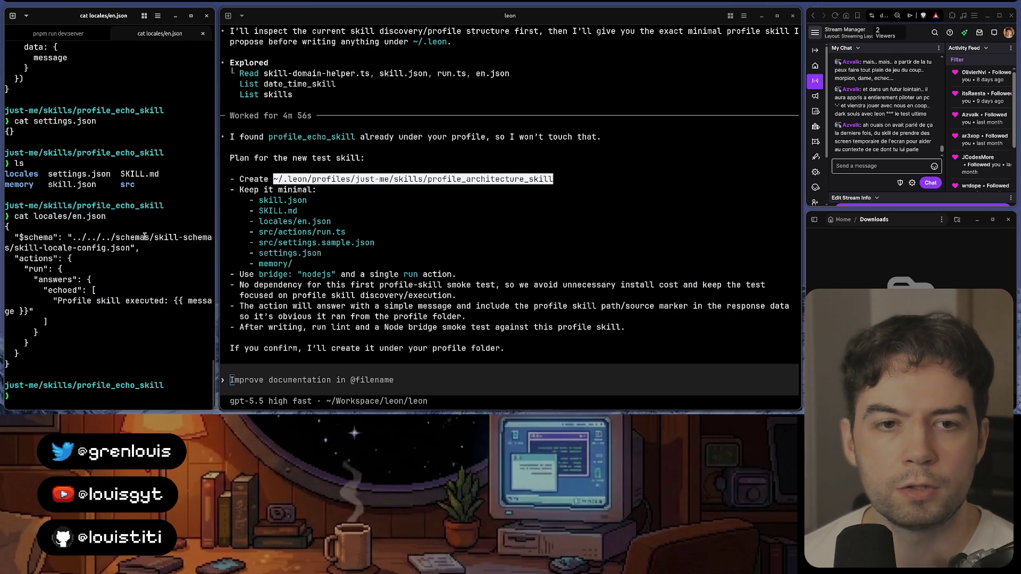
{"action": "scroll", "coordinate": [147, 240], "scroll_direction": "up", "scroll_amount": 8}
{"action": "scroll", "coordinate": [148, 250], "scroll_direction": "up", "scroll_amount": 5}
{"action": "scroll", "coordinate": [148, 248], "scroll_direction": "down", "scroll_amount": 4}
{"action": "scroll", "coordinate": [147, 244], "scroll_direction": "down", "scroll_amount": 3}
{"action": "type", "text": "cat sk"}
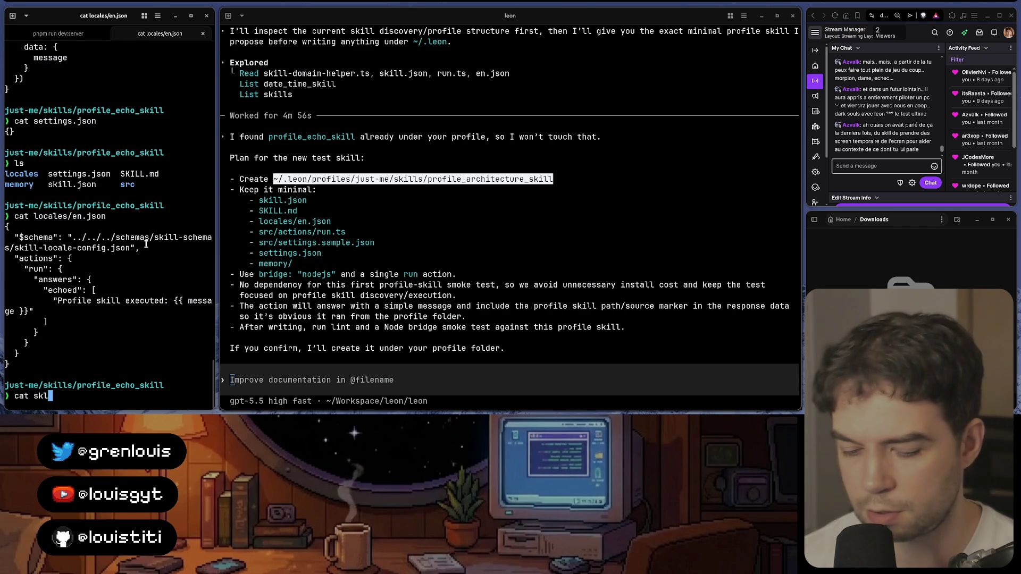
{"action": "key", "text": "BackSpace"}
{"action": "type", "text": "ill.json"}
{"action": "key", "text": "Return"}
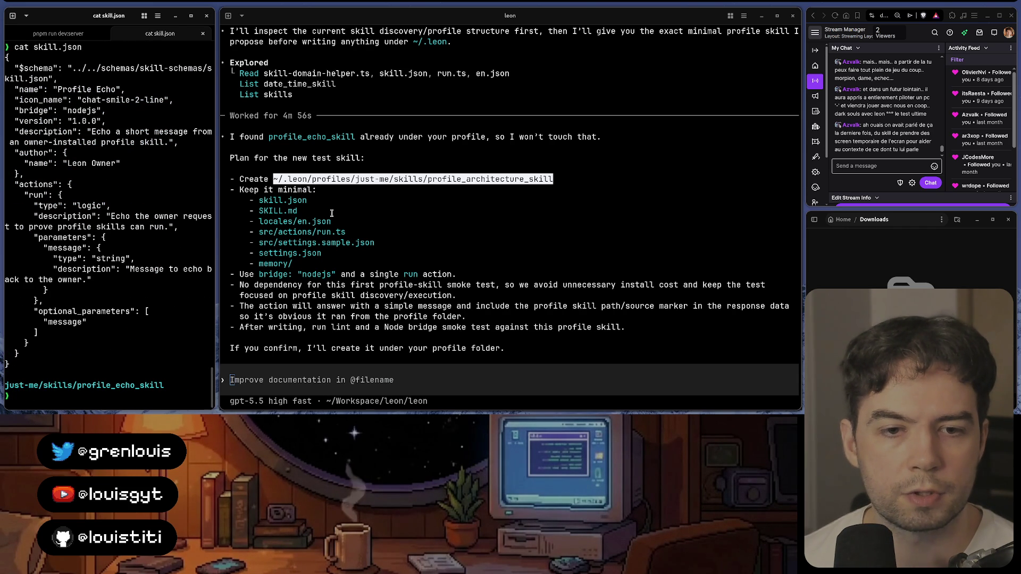
{"action": "left_click", "coordinate": [405, 399]}
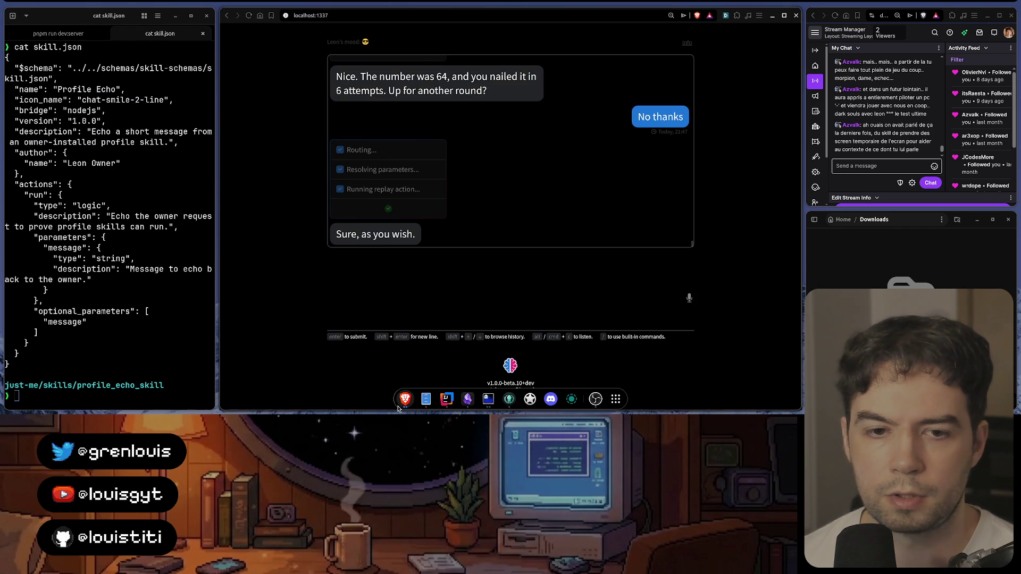
Step: Send Leon the chat message 'Please echo a message' and get 'Profile skill ran: a message.'
{"action": "left_click", "coordinate": [58, 33]}
{"action": "left_click", "coordinate": [160, 33]}
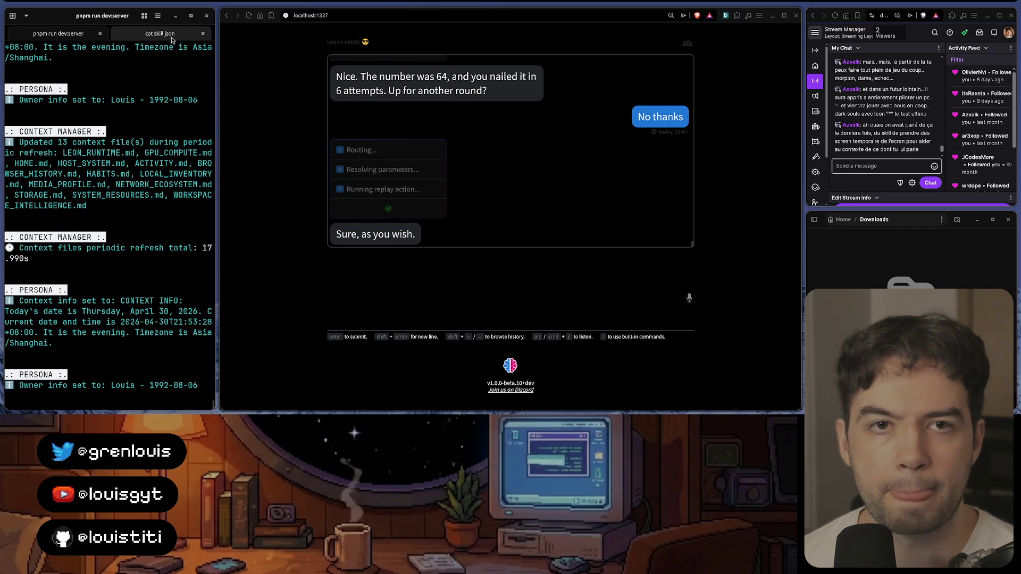
{"action": "left_click", "coordinate": [464, 282]}
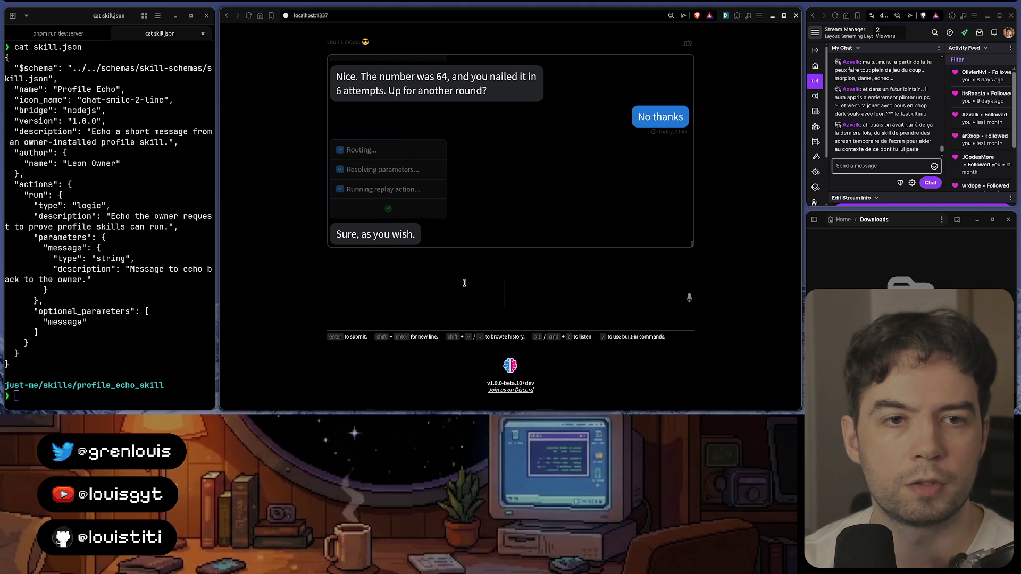
{"action": "type", "text": "Please echo a message"}
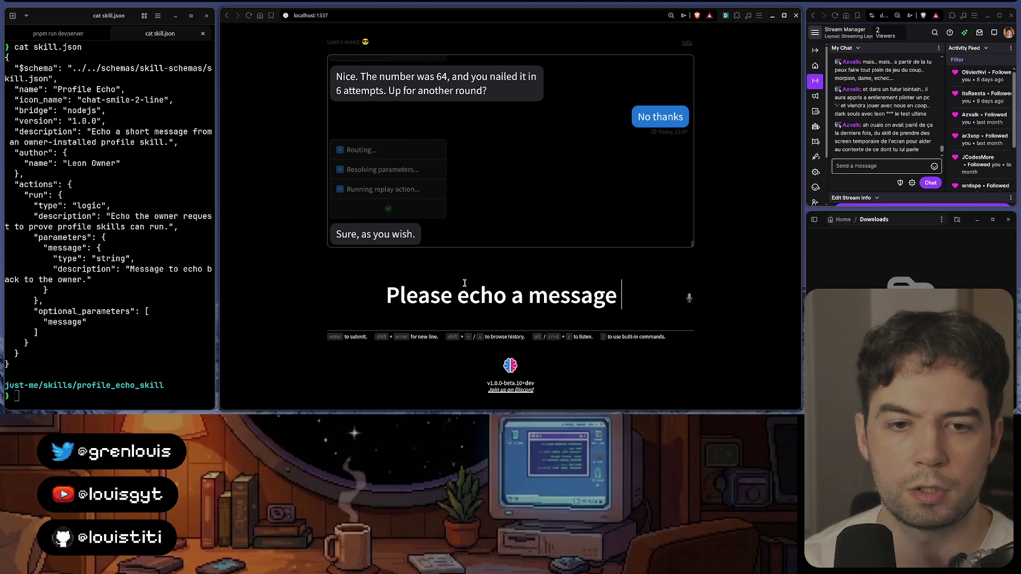
{"action": "key", "text": "Return"}
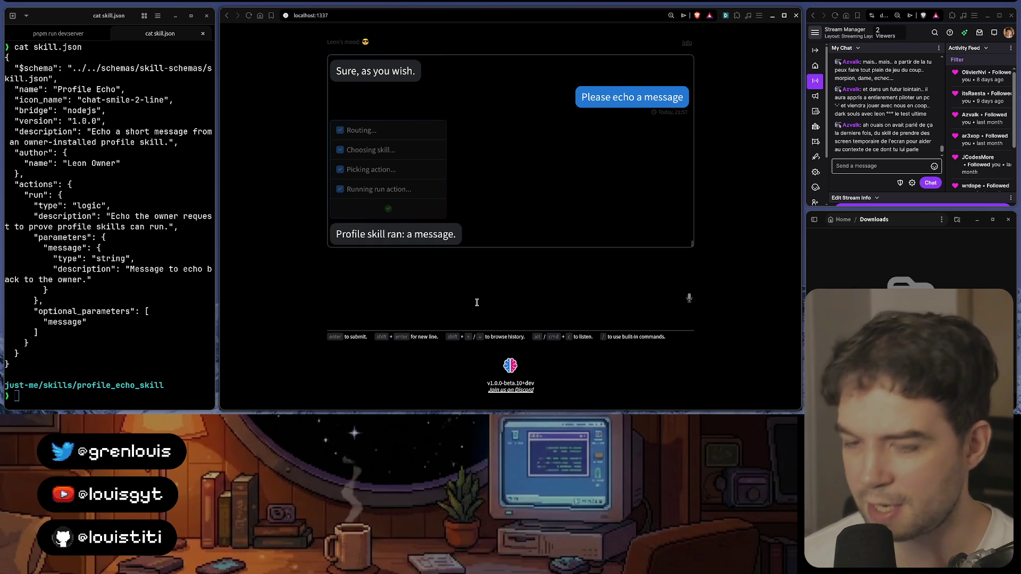
Step: Recall the last message and resend it as 'Please echo that I love streaming and I should do it more and more'
{"action": "key", "text": "shift+Up"}
{"action": "key", "text": "BackSpace"}
{"action": "key", "text": "BackSpace"}
{"action": "key", "text": "BackSpace"}
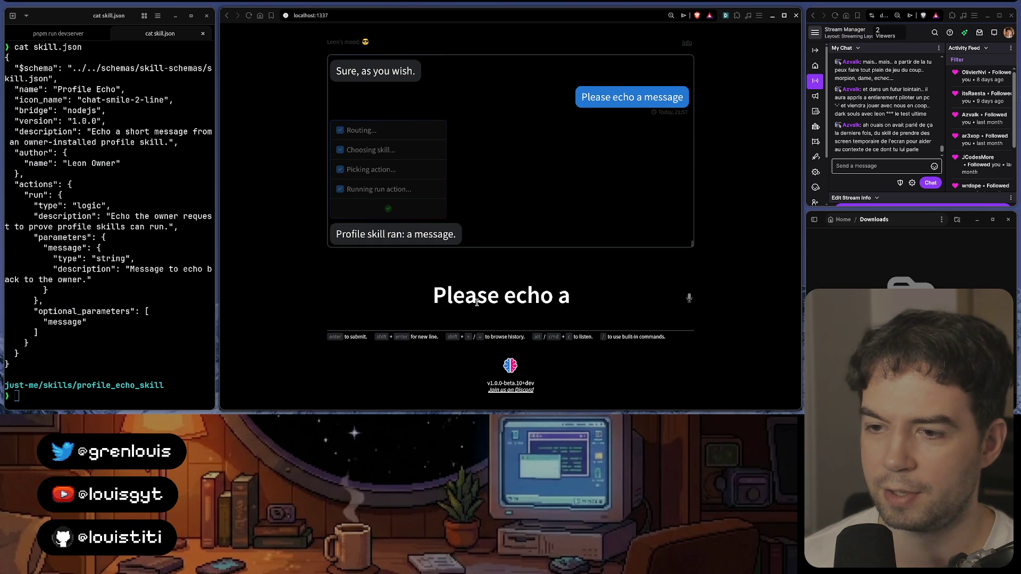
{"action": "key", "text": "BackSpace"}
{"action": "type", "text": "that I love streaming and I shou"}
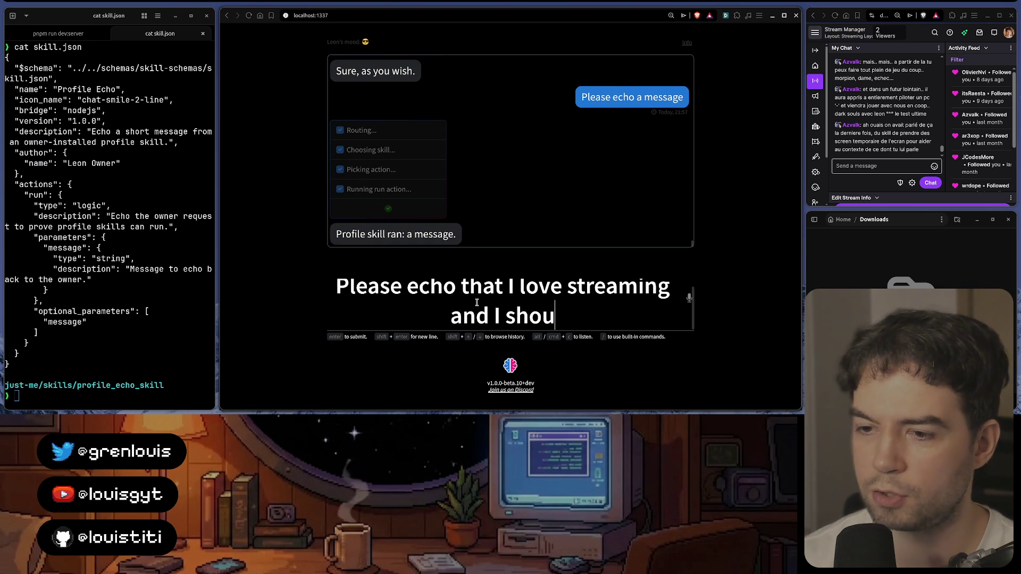
{"action": "type", "text": "ld do it more and more"}
{"action": "key", "text": "Return"}
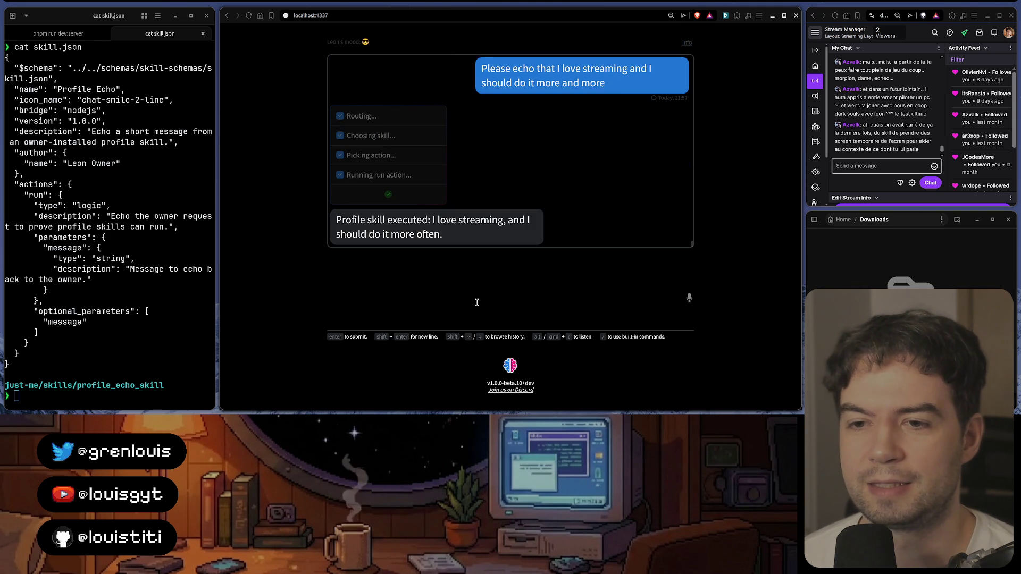
Step: Read Leon's 'Profile skill executed: I love streaming…' reply, then bring up the code editor
{"action": "left_click_drag", "start_coordinate": [481, 215], "coordinate": [491, 234]}
{"action": "triple_click", "coordinate": [491, 234]}
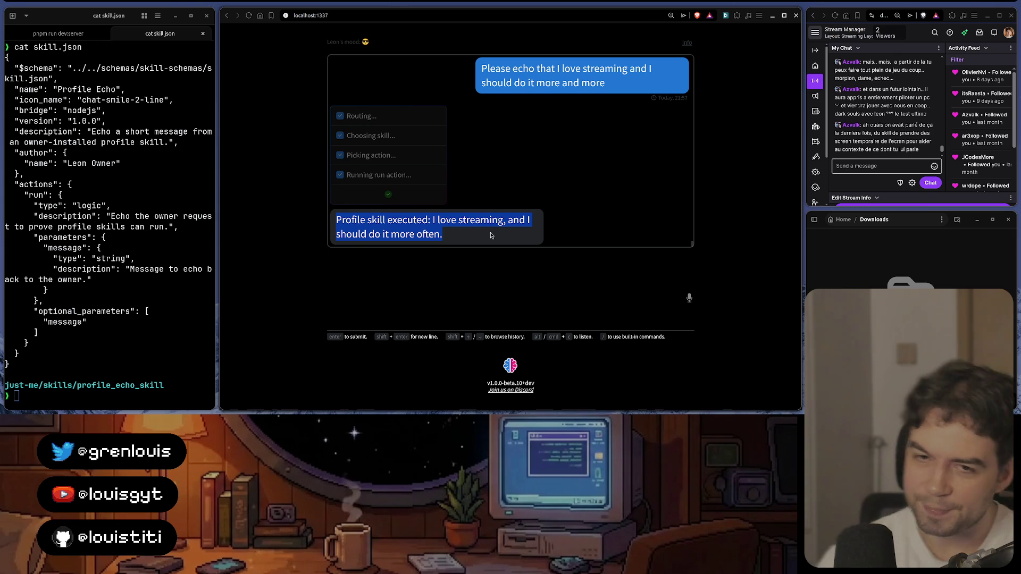
{"action": "left_click", "coordinate": [238, 245]}
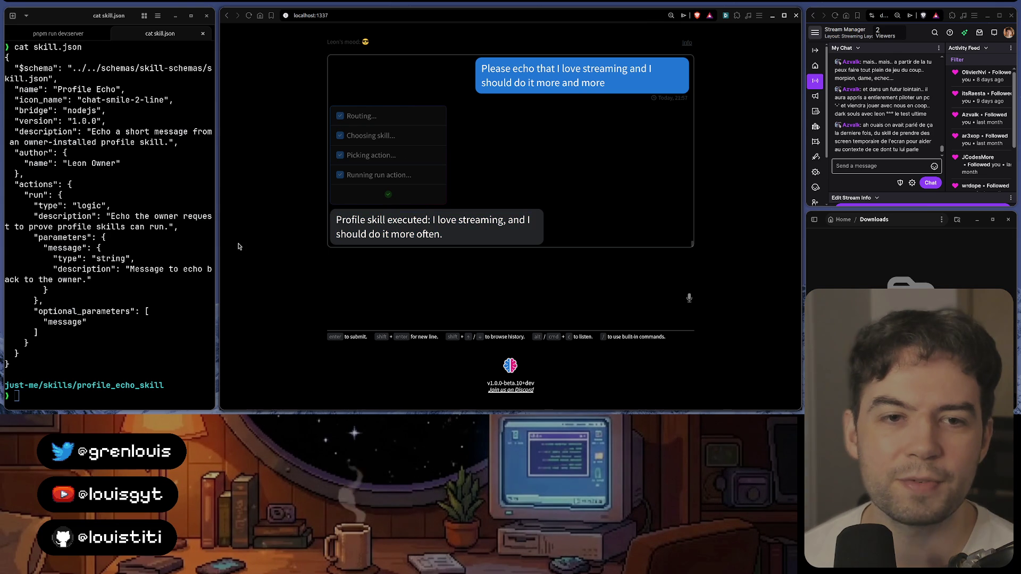
{"action": "left_click", "coordinate": [107, 238]}
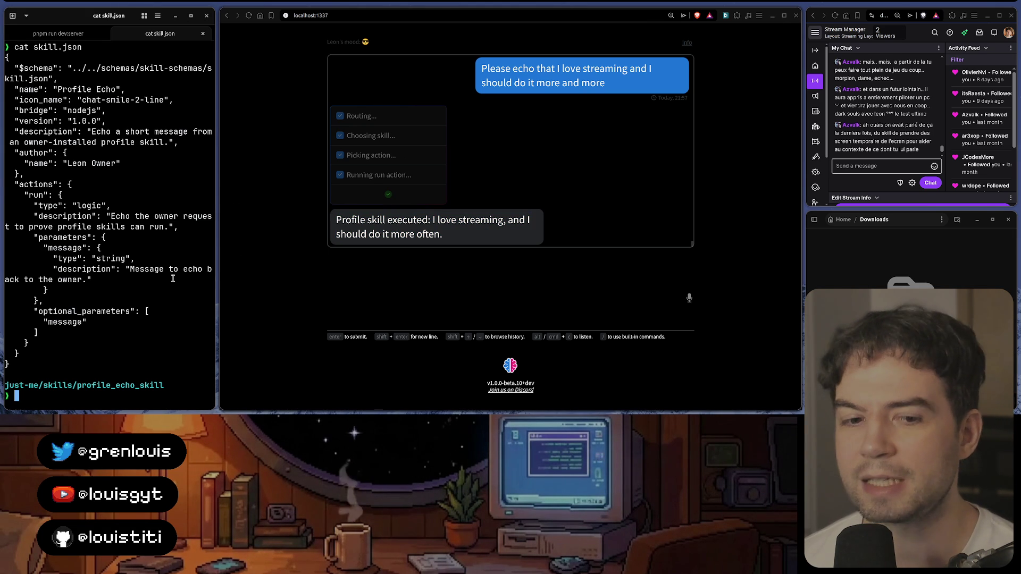
{"action": "left_click", "coordinate": [448, 399]}
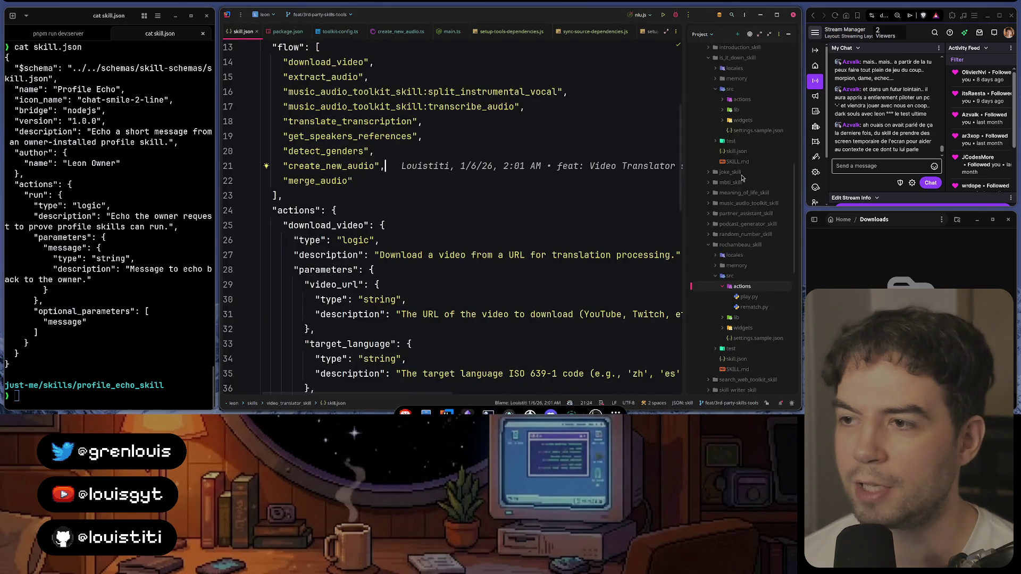
Step: Browse the bundled skill folders down to widget_playground_skill, collapse skills, and list profile_echo_skill in the terminal
{"action": "left_click", "coordinate": [724, 206]}
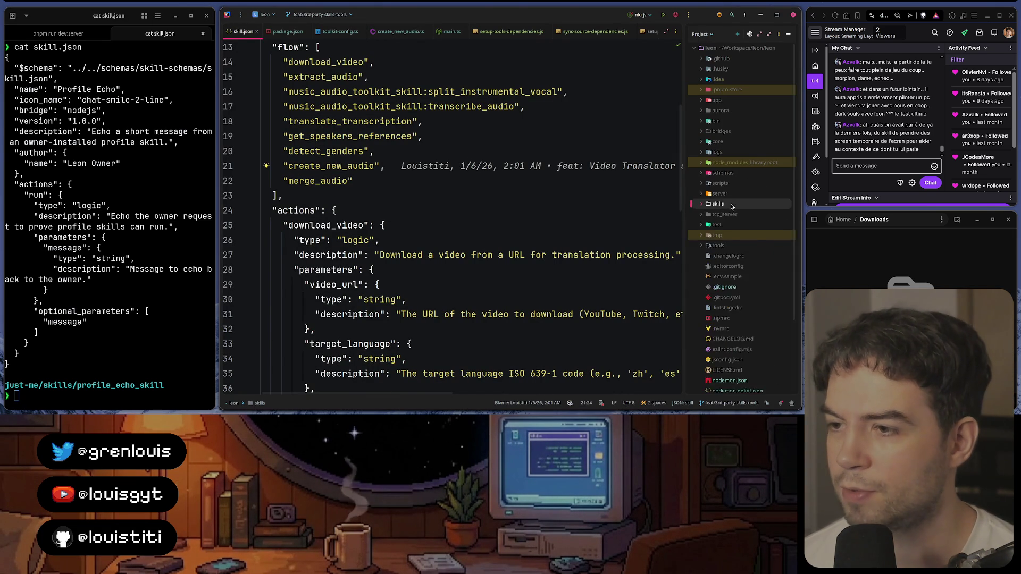
{"action": "scroll", "coordinate": [731, 207], "scroll_direction": "down", "scroll_amount": 3}
{"action": "key", "text": "Down"}
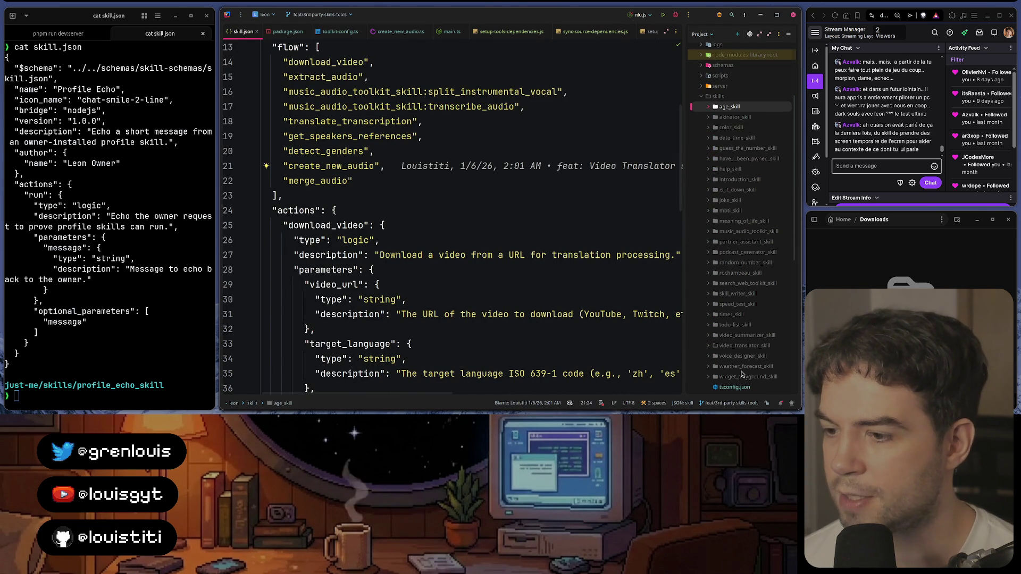
{"action": "key", "text": "Down"}
{"action": "key", "text": "Down"}
{"action": "key", "text": "Down"}
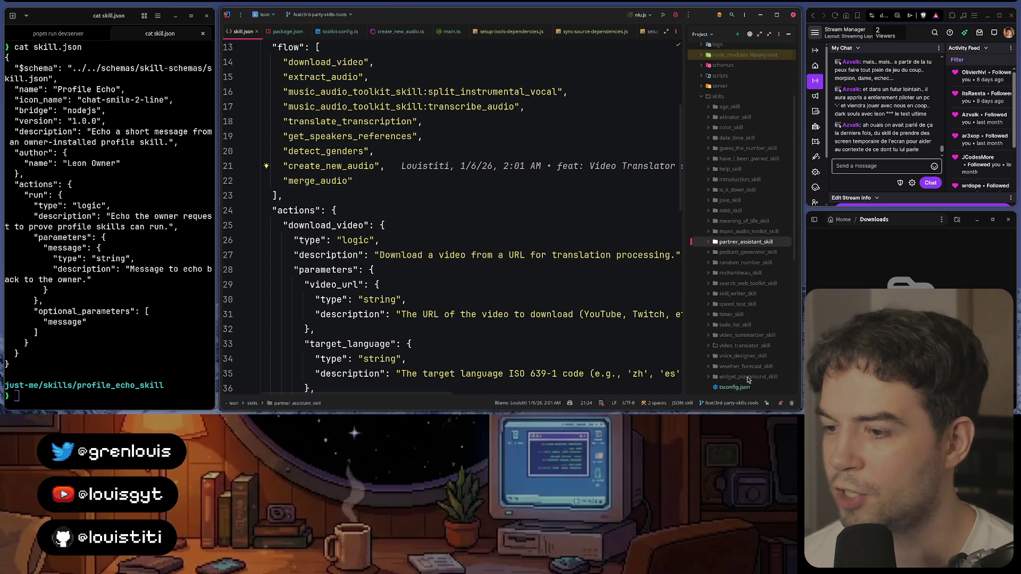
{"action": "left_click", "coordinate": [749, 378]}
{"action": "left_click_drag", "start_coordinate": [743, 213], "coordinate": [743, 113]}
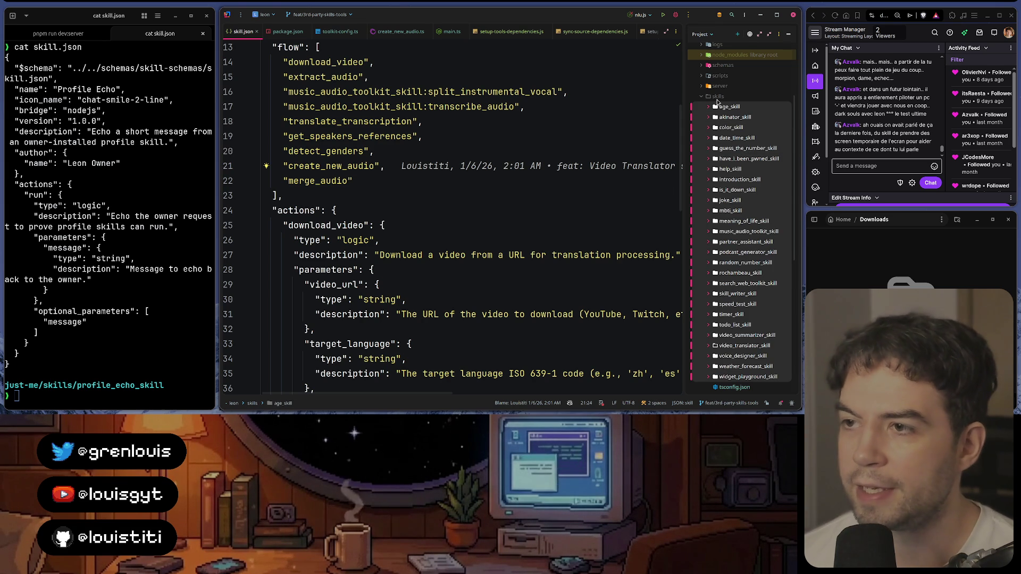
{"action": "key", "text": "Left"}
{"action": "key", "text": "Left"}
{"action": "left_click", "coordinate": [142, 266]}
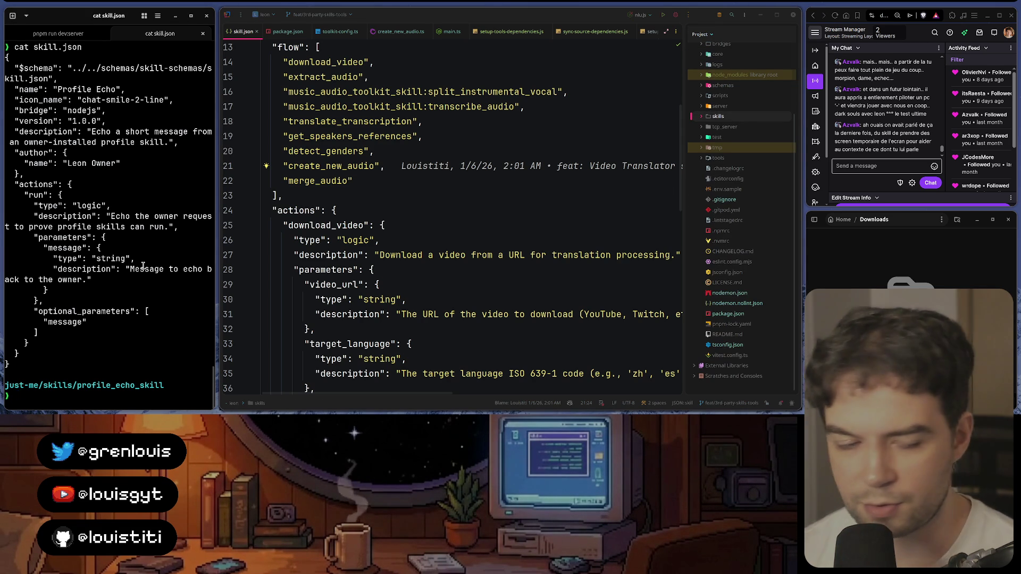
{"action": "type", "text": "cd"}
{"action": "type", "text": "l"}
{"action": "key", "text": "Return"}
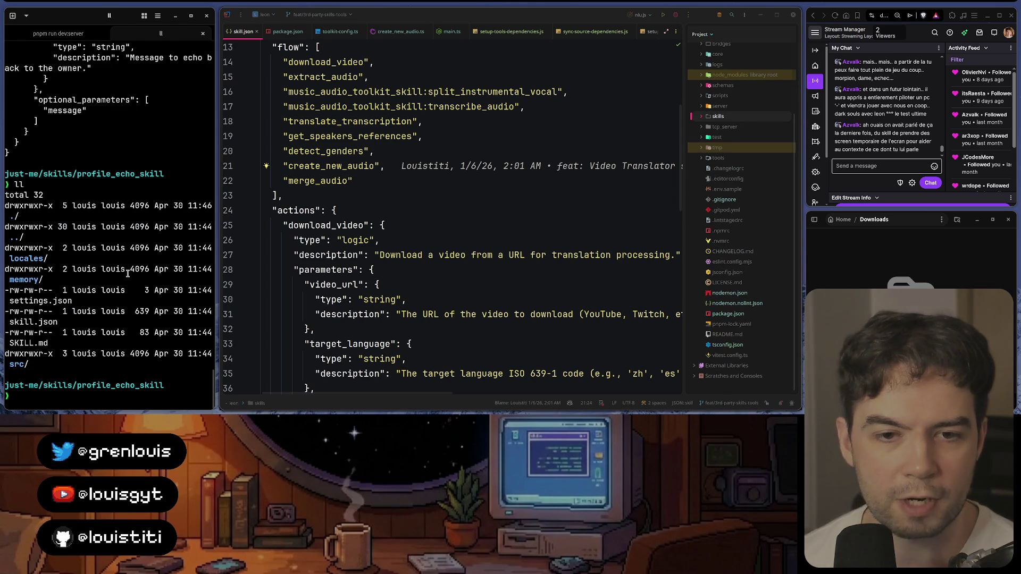
{"action": "type", "text": "las"}
Step: Clear the terminal, list profile_echo_skill's contents again, and bring GitKraken Desktop to the front
{"action": "key", "text": "Return"}
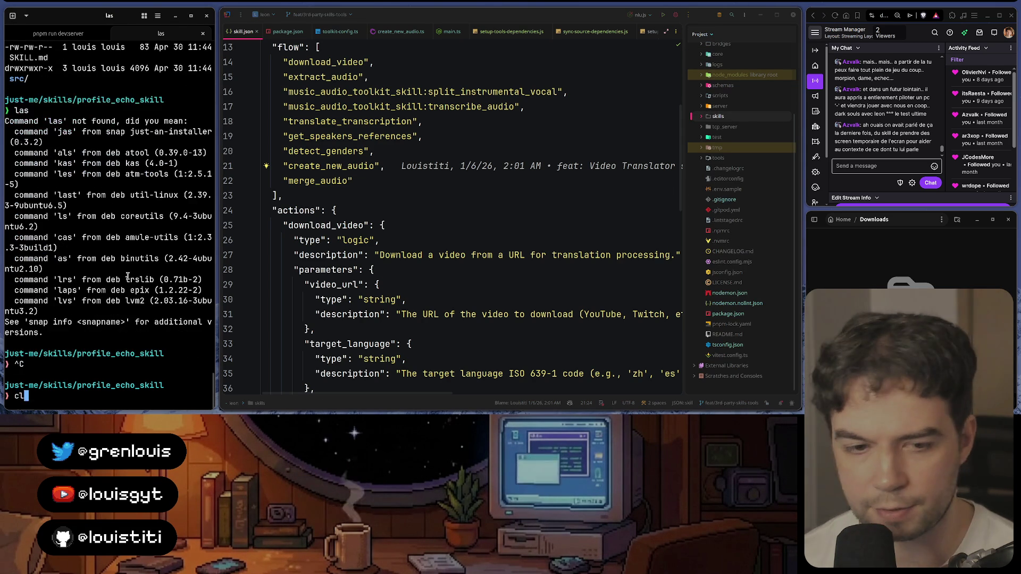
{"action": "key", "text": "ctrl+l"}
{"action": "type", "text": "ls"}
{"action": "key", "text": "Return"}
{"action": "triple_click", "coordinate": [130, 57]}
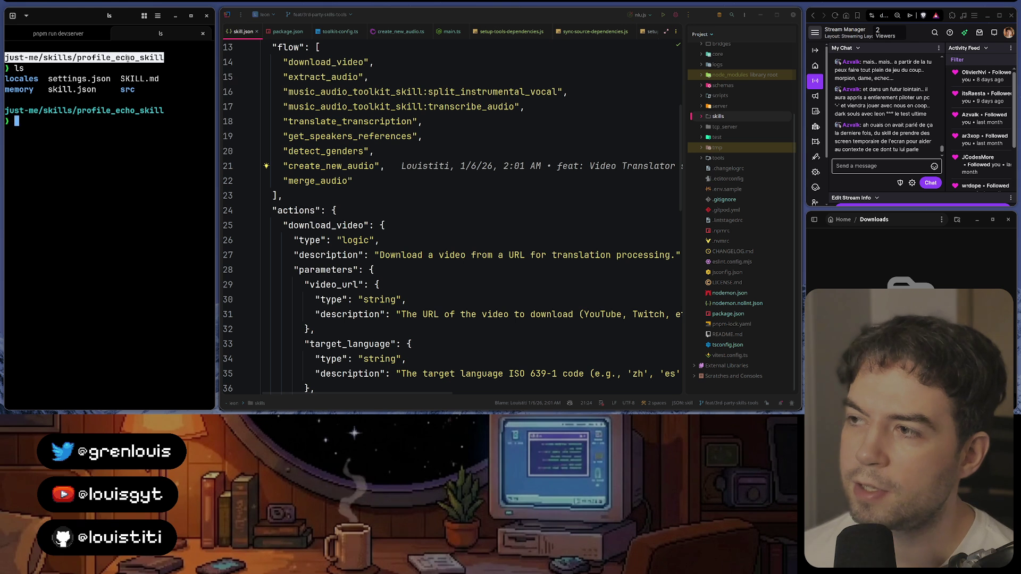
{"action": "left_click", "coordinate": [118, 140]}
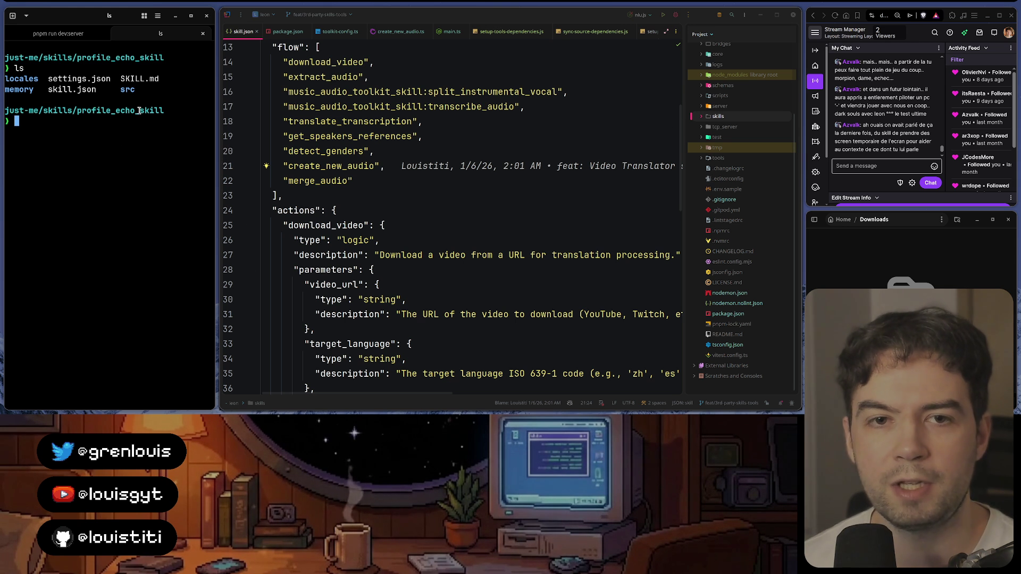
{"action": "left_click", "coordinate": [76, 110]}
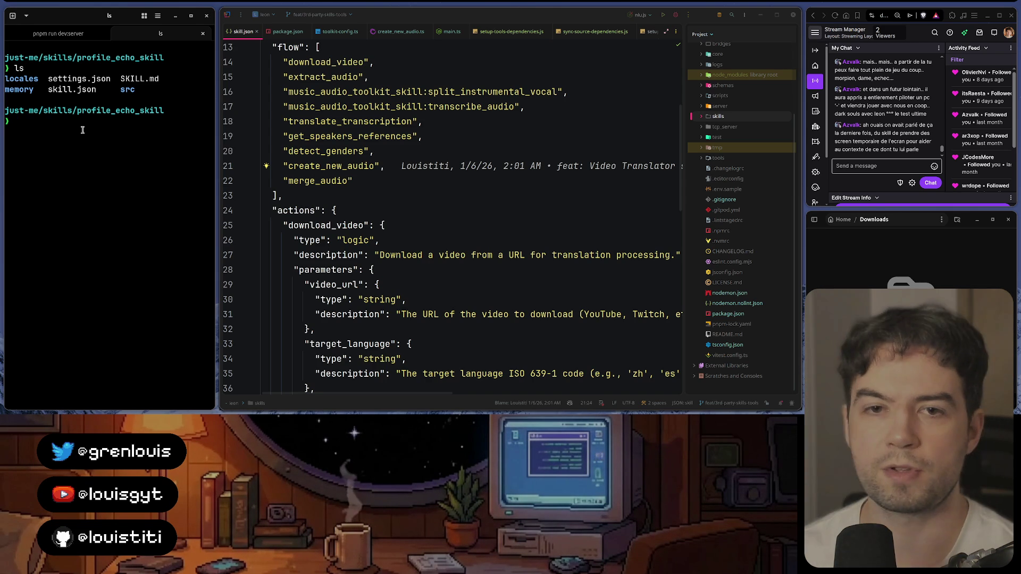
{"action": "left_click", "coordinate": [508, 400]}
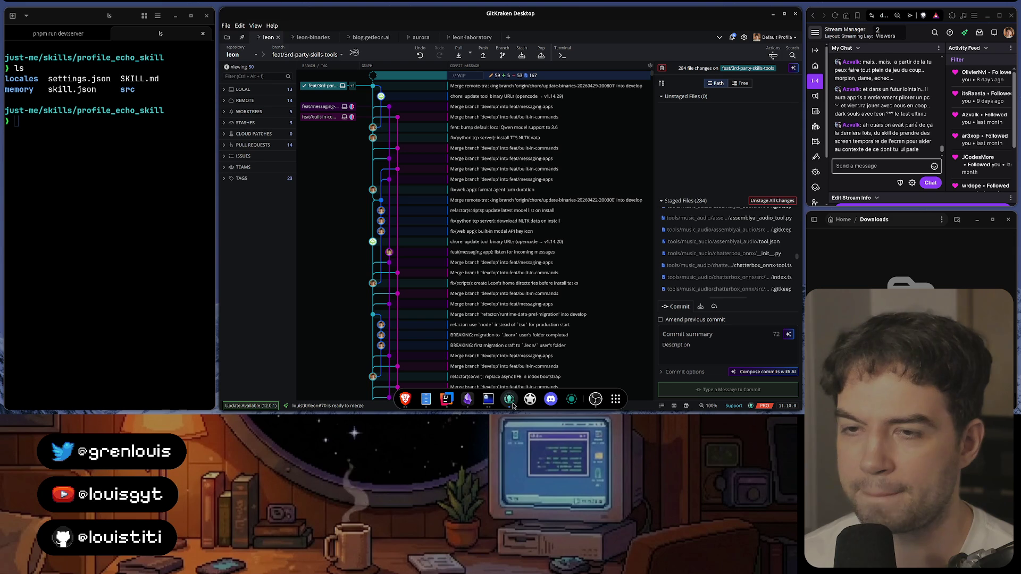
Step: Glance at the Codex skill plan and the Obsidian TMP Stuff TODOs, then return to the Leon chat
{"action": "left_click", "coordinate": [489, 400]}
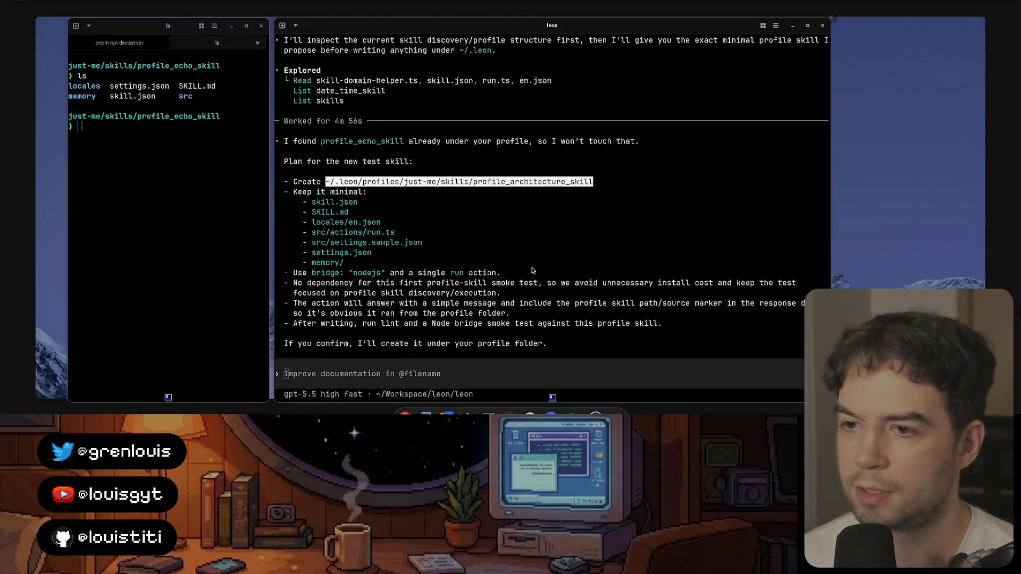
{"action": "left_click", "coordinate": [490, 224]}
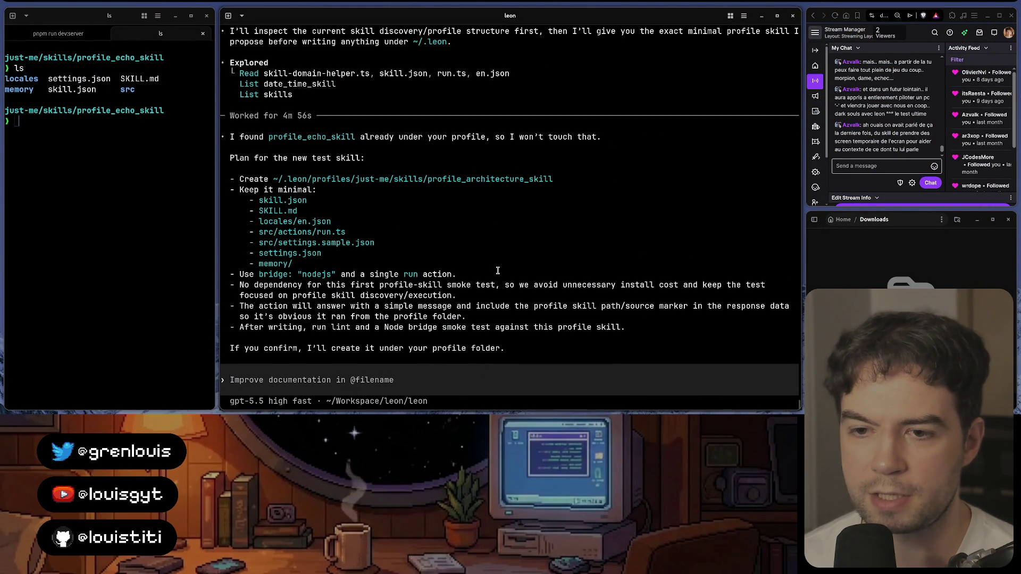
{"action": "left_click", "coordinate": [467, 400]}
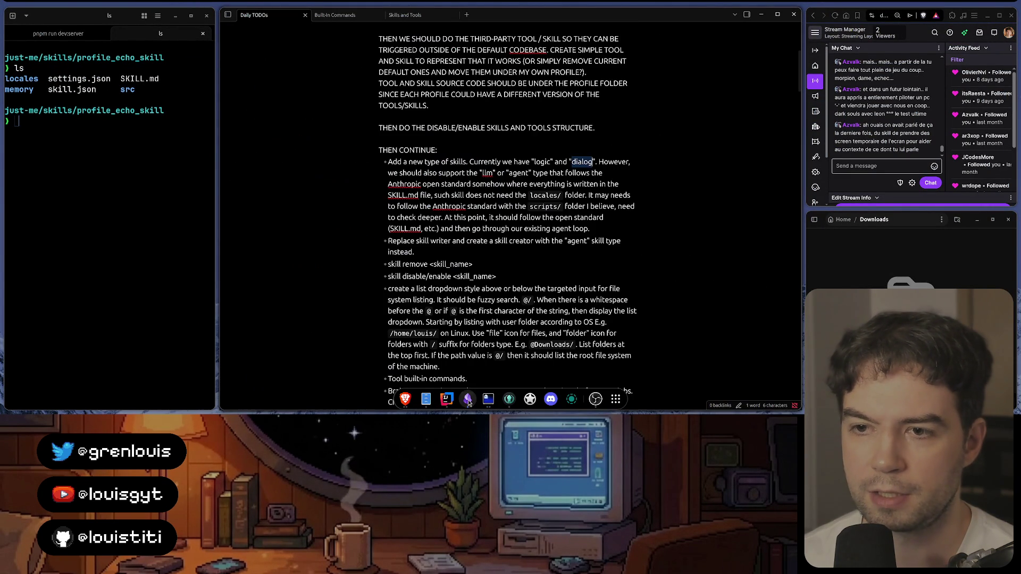
{"action": "scroll", "coordinate": [511, 240], "scroll_direction": "up", "scroll_amount": 3}
{"action": "scroll", "coordinate": [518, 239], "scroll_direction": "up", "scroll_amount": 1}
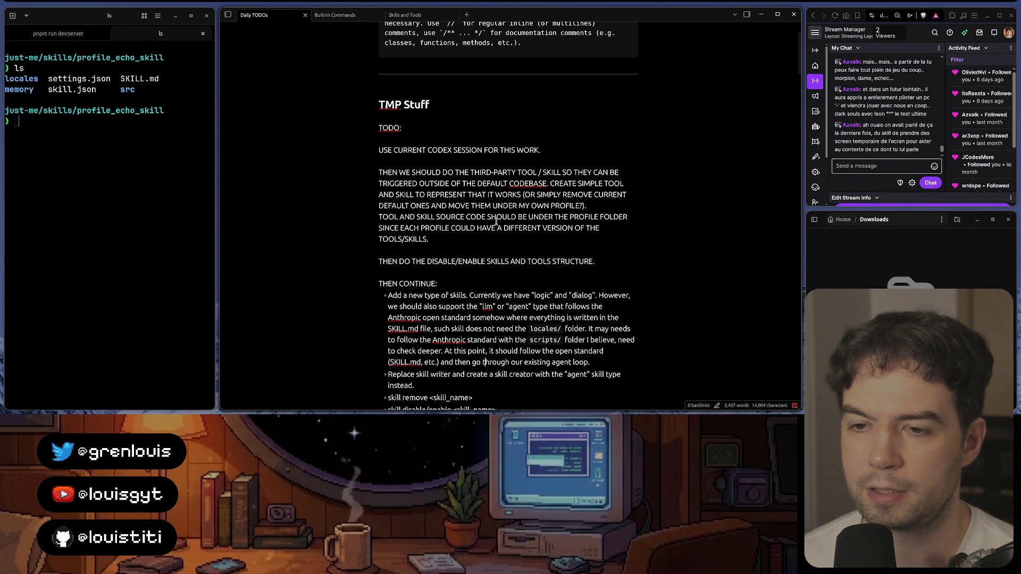
{"action": "left_click", "coordinate": [405, 399]}
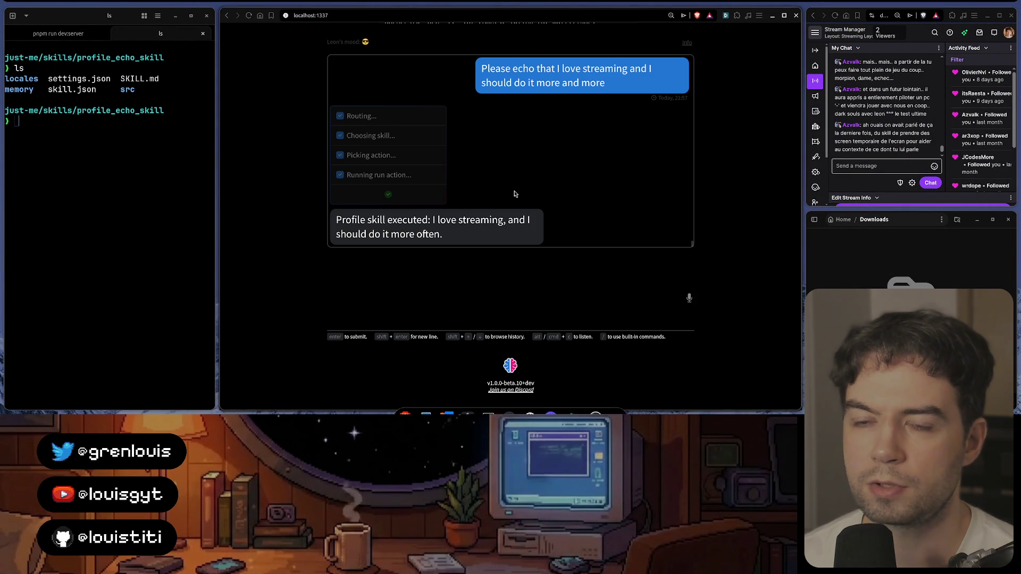
Step: Show the dev server log, browse Leon's built-in / commands with a skill filter, then go to the Obsidian TODOs
{"action": "key", "text": "ctrl+Page_Up"}
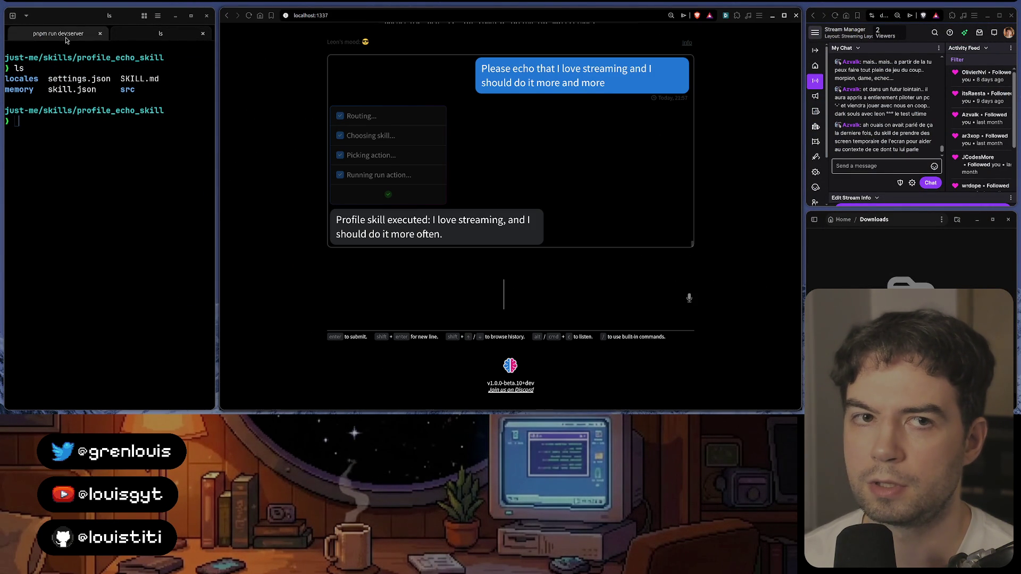
{"action": "key", "text": "slash"}
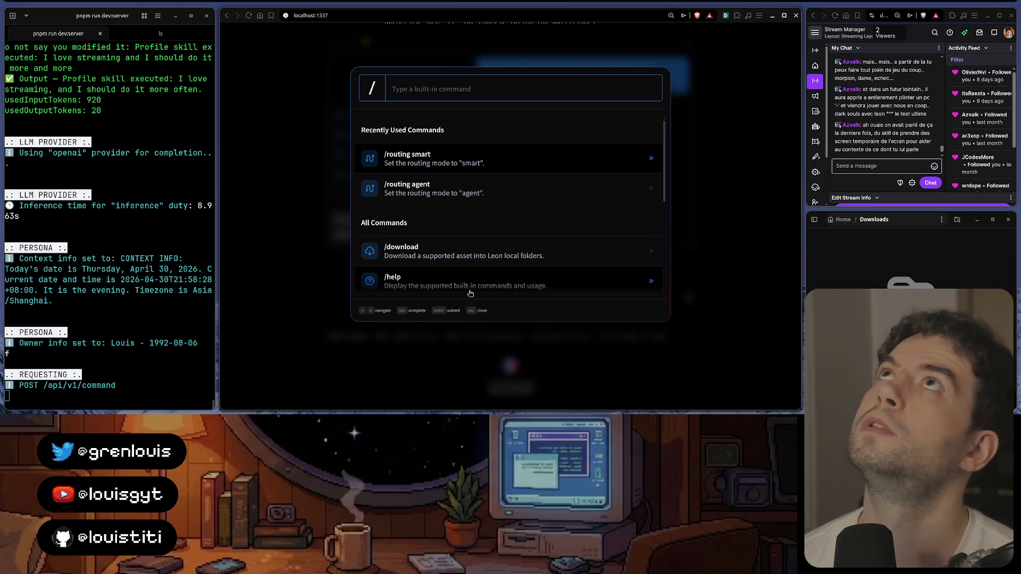
{"action": "type", "text": "skill"}
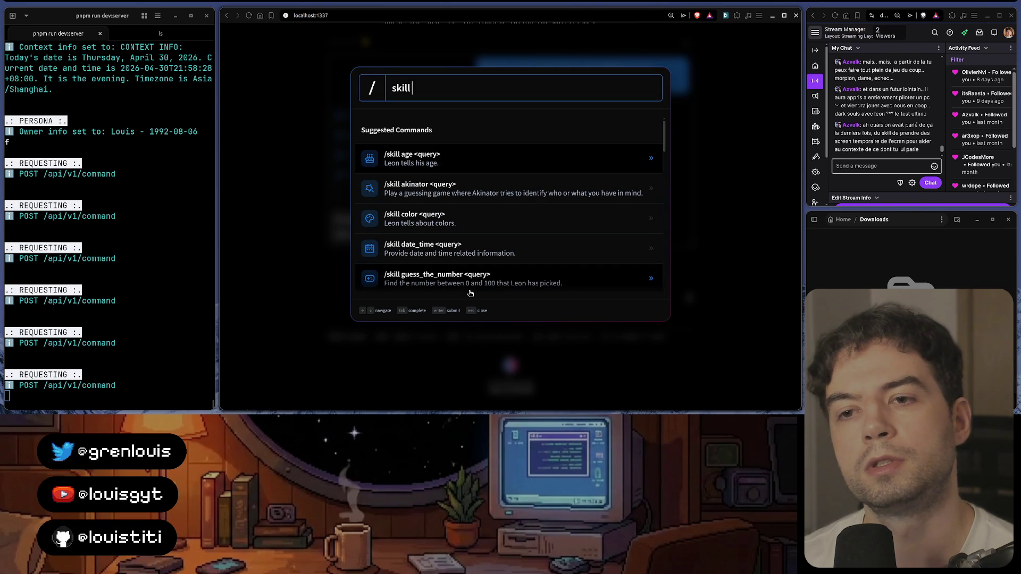
{"action": "key", "text": "Return"}
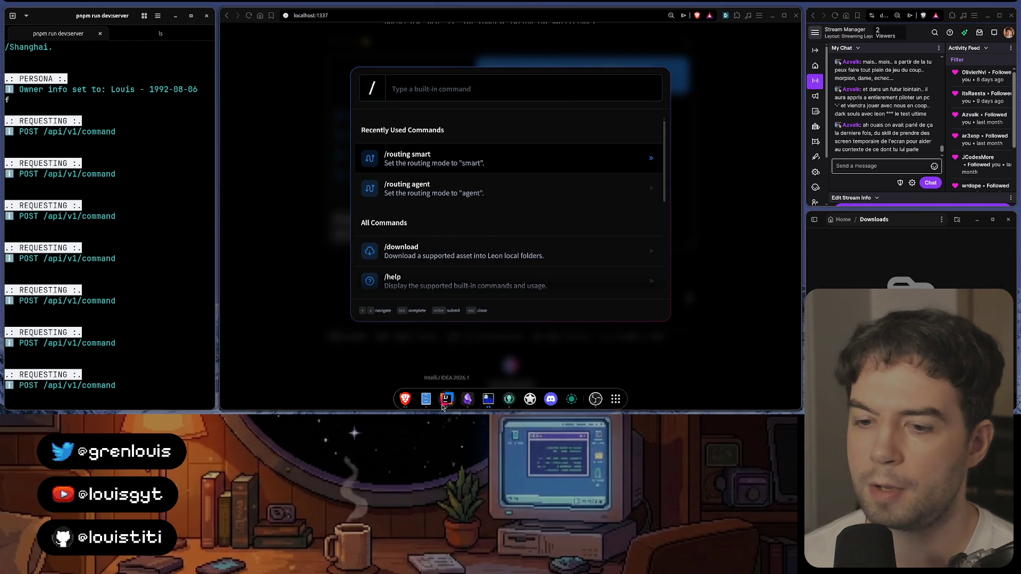
{"action": "left_click", "coordinate": [447, 399]}
{"action": "left_click", "coordinate": [468, 399]}
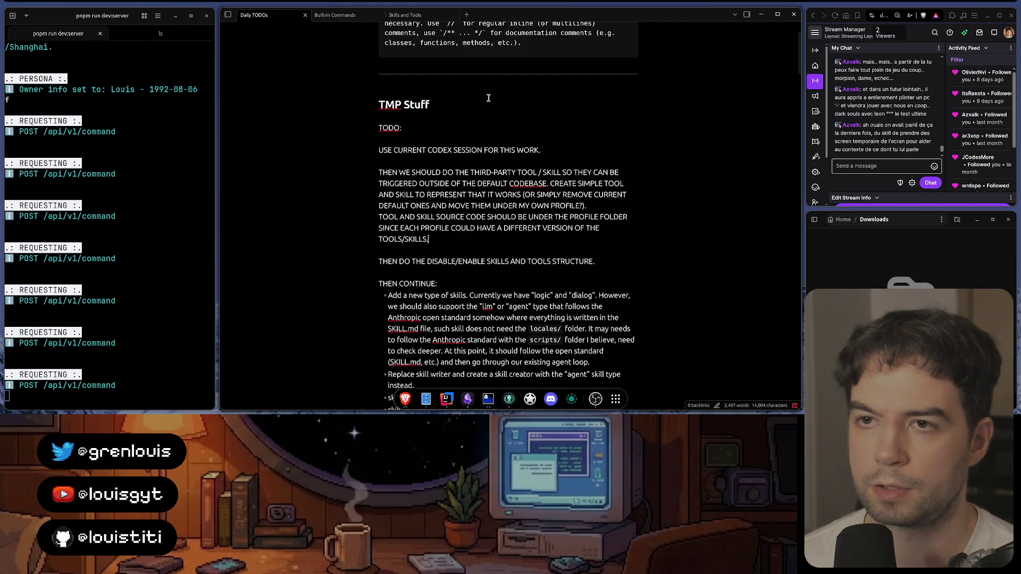
Step: Search within the Built-In Commands note, then switch back to the Daily TODOs note
{"action": "left_click", "coordinate": [408, 16]}
{"action": "left_click", "coordinate": [335, 15]}
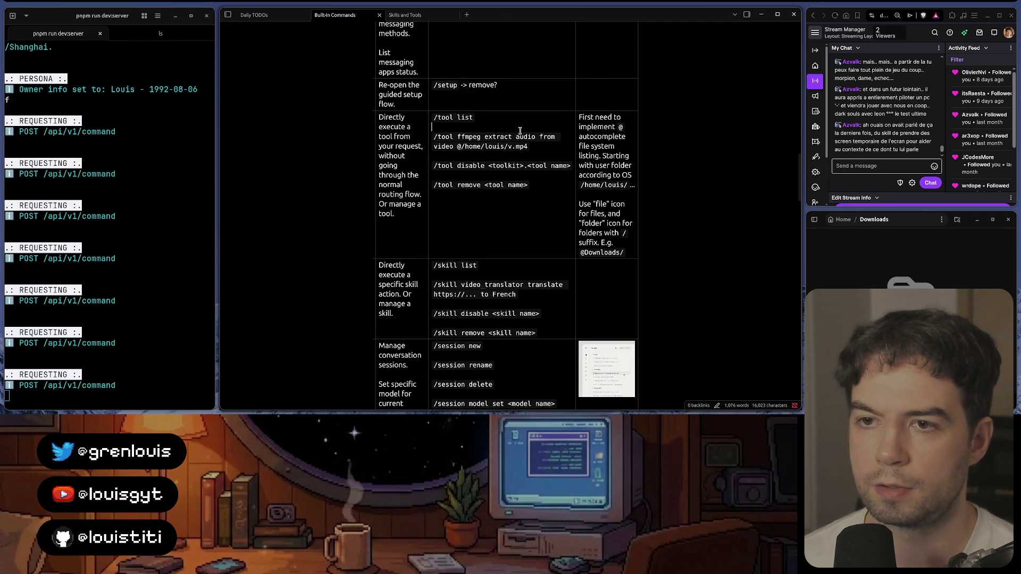
{"action": "key", "text": "ctrl+f"}
{"action": "type", "text": "disable"}
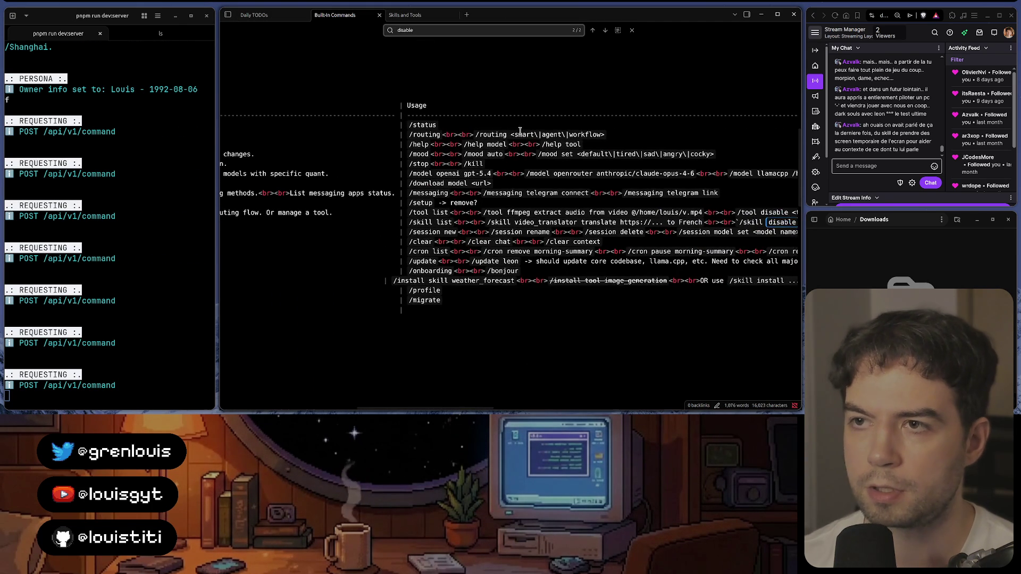
{"action": "key", "text": "Escape"}
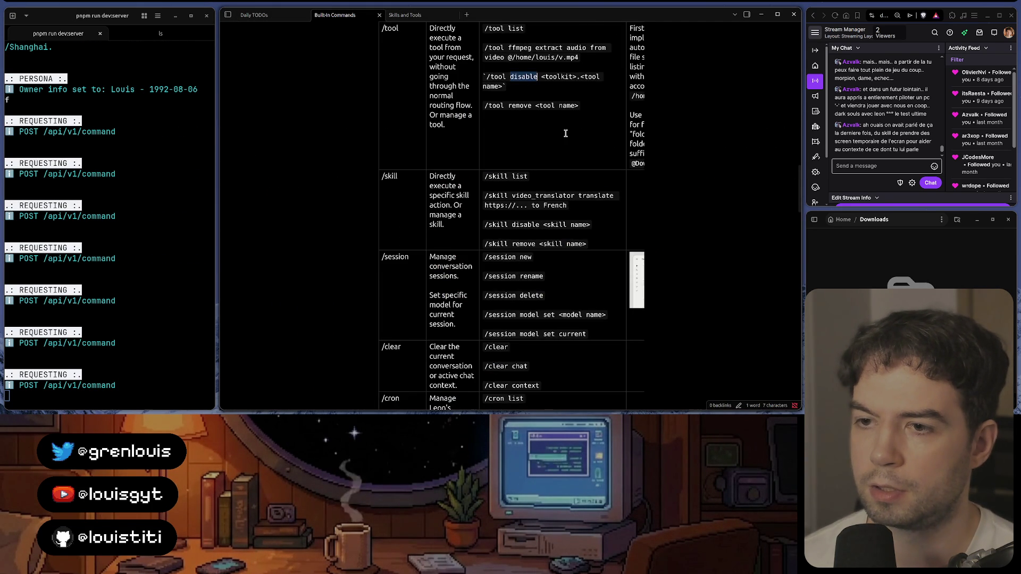
{"action": "scroll", "coordinate": [507, 116], "scroll_direction": "up", "scroll_amount": 2}
{"action": "scroll", "coordinate": [506, 115], "scroll_direction": "up", "scroll_amount": 3}
{"action": "key", "text": "ctrl+shift+Tab"}
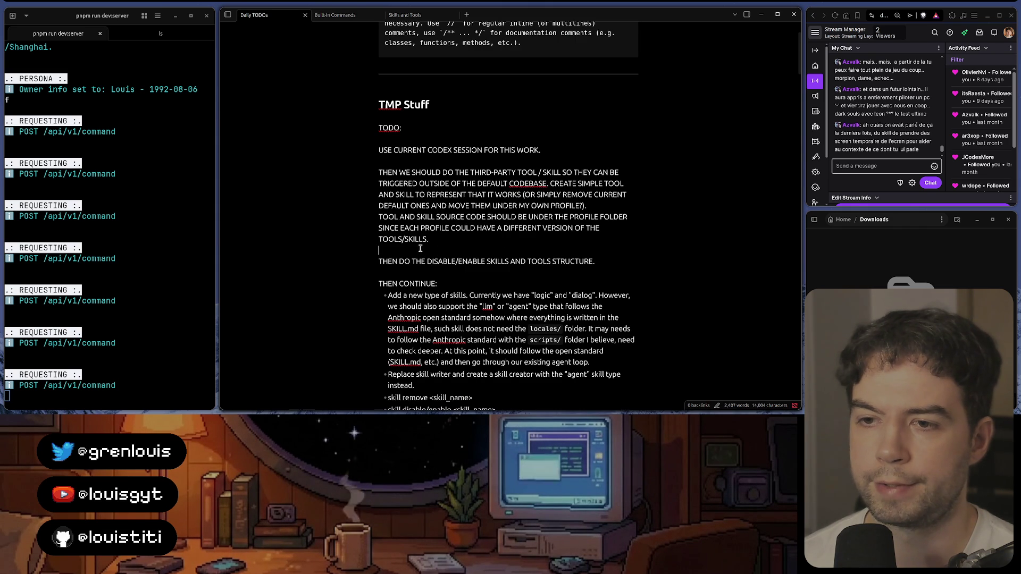
Step: Select and delete the completed TODO paragraphs under TMP Stuff after reviewing the third-party tool tasks
{"action": "left_click_drag", "start_coordinate": [421, 242], "coordinate": [363, 155]}
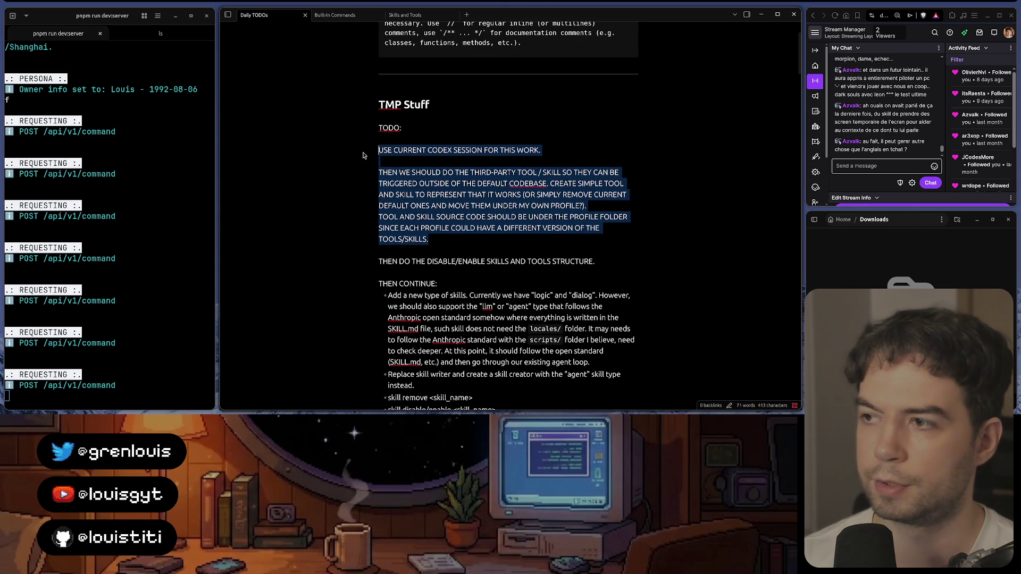
{"action": "key", "text": "BackSpace"}
{"action": "key", "text": "ctrl+z"}
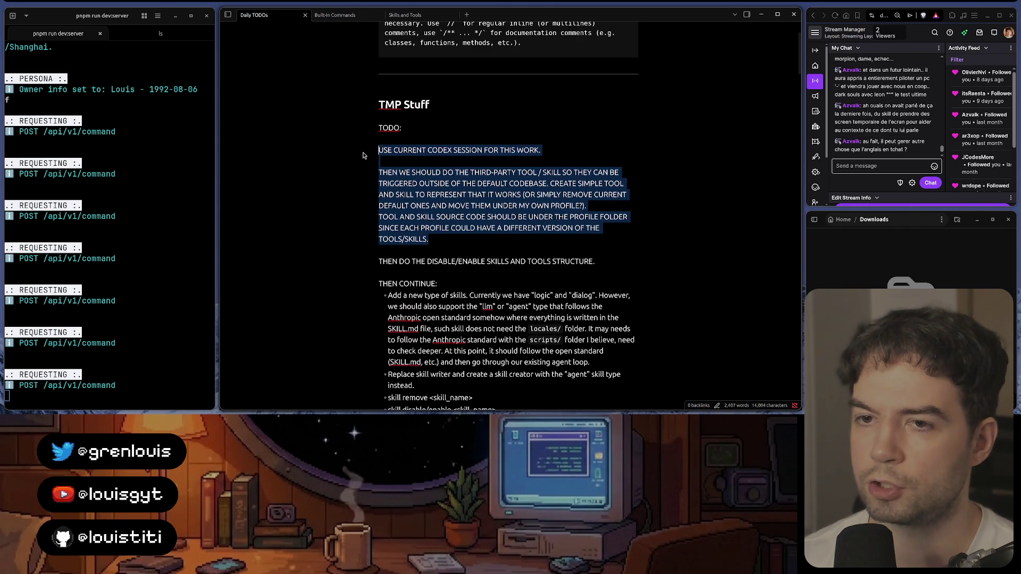
{"action": "left_click", "coordinate": [443, 173]}
{"action": "mouse_move", "coordinate": [443, 172]}
{"action": "left_mouse_down"}
{"action": "mouse_move", "coordinate": [592, 172]}
{"action": "mouse_move", "coordinate": [483, 196]}
{"action": "left_mouse_up"}
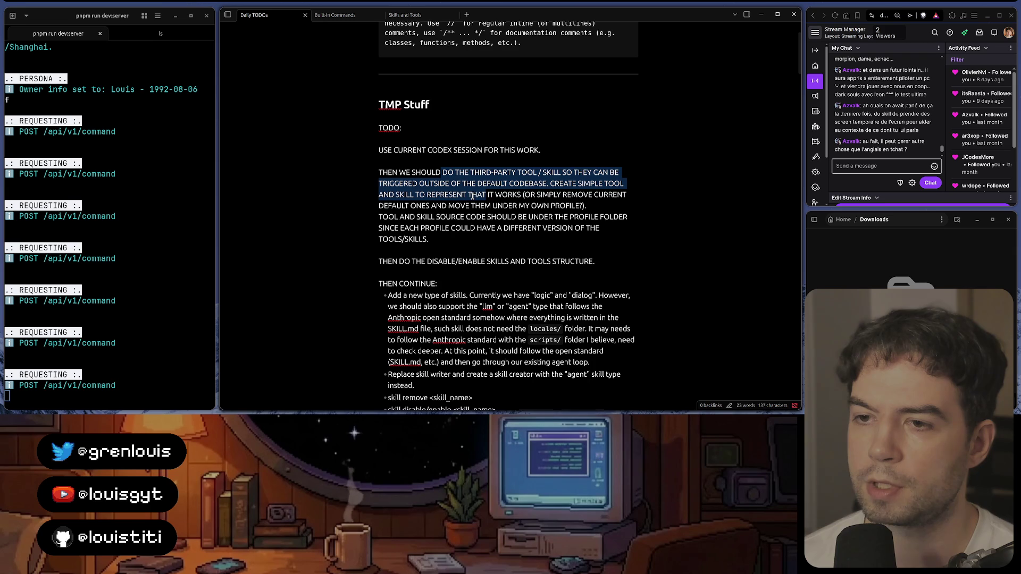
{"action": "left_click", "coordinate": [519, 206]}
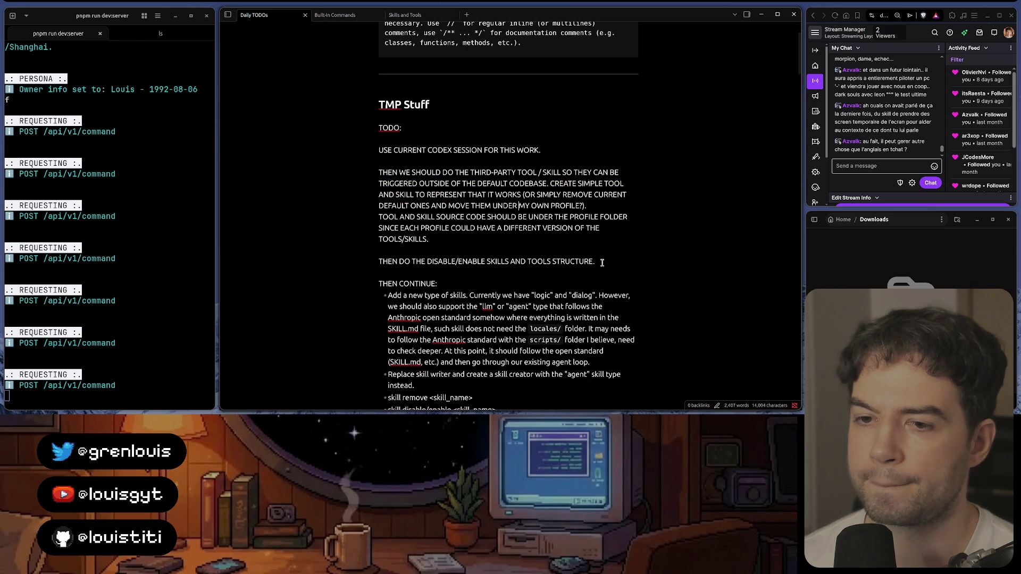
{"action": "left_click_drag", "start_coordinate": [601, 263], "coordinate": [408, 205]}
{"action": "left_click_drag", "start_coordinate": [429, 239], "coordinate": [373, 156]}
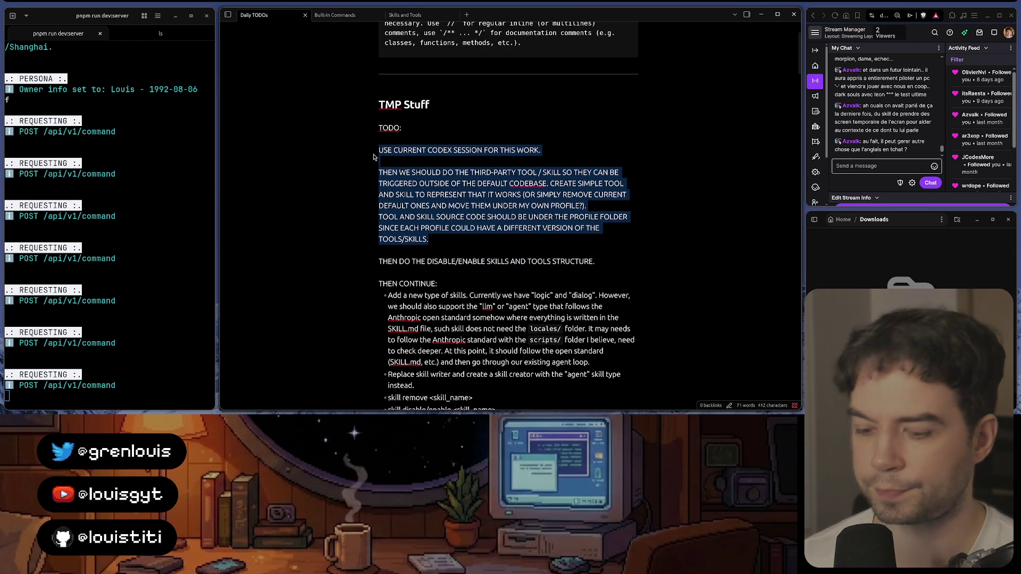
{"action": "key", "text": "BackSpace"}
Step: Check skill.json's author line in IntelliJ, undo the TODO deletion in Obsidian, and switch to GitKraken Desktop
{"action": "key", "text": "alt+Tab"}
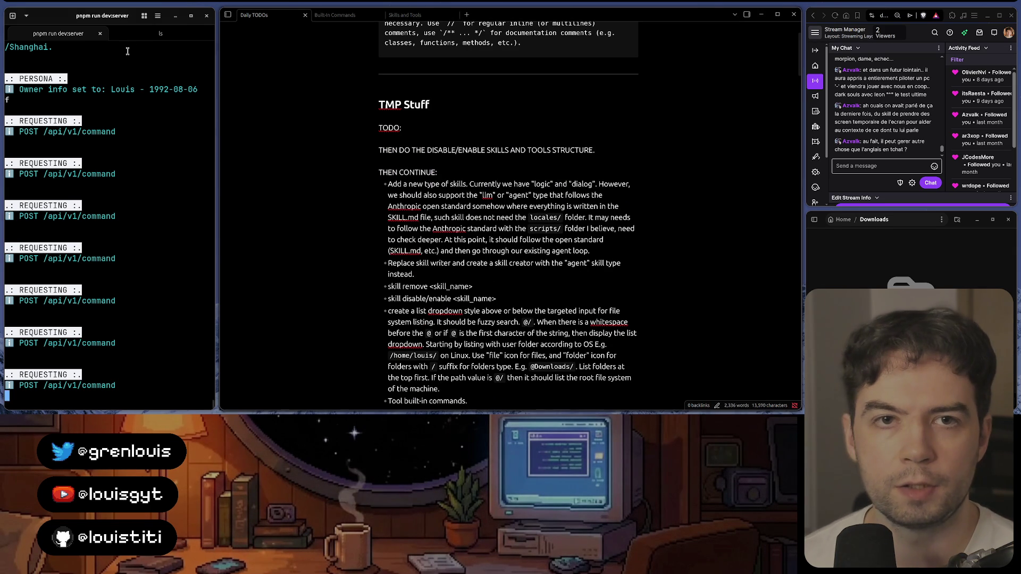
{"action": "key", "text": "ctrl+Tab"}
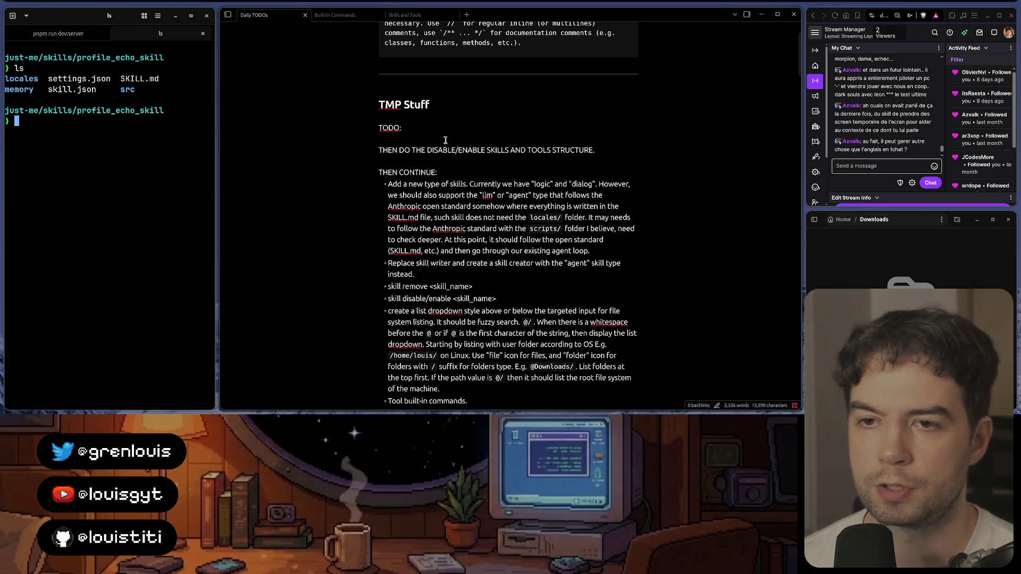
{"action": "left_click", "coordinate": [446, 408]}
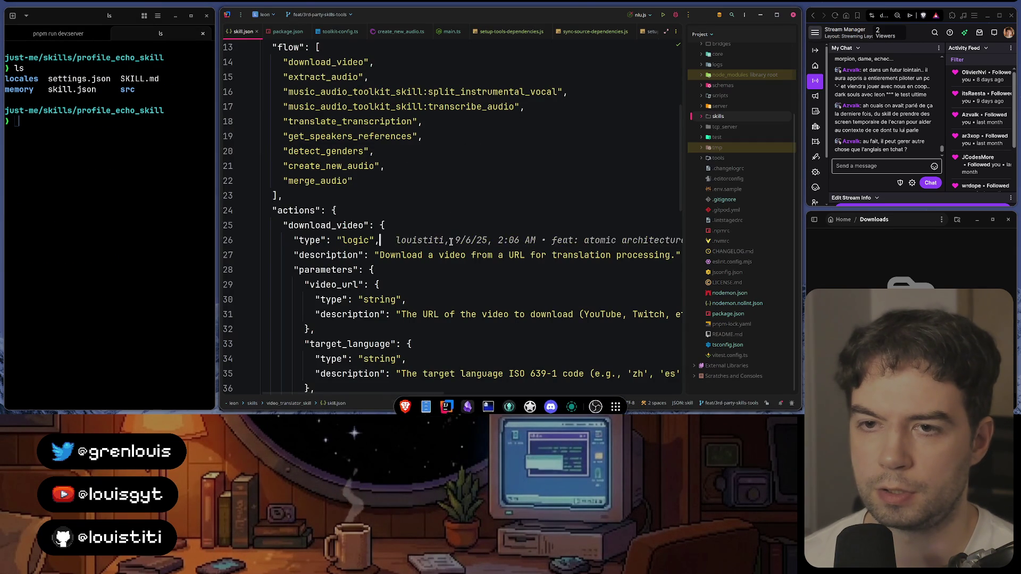
{"action": "left_click", "coordinate": [422, 136]}
{"action": "left_click", "coordinate": [394, 96]}
{"action": "scroll", "coordinate": [395, 97], "scroll_direction": "up", "scroll_amount": 3}
{"action": "left_click", "coordinate": [432, 125]}
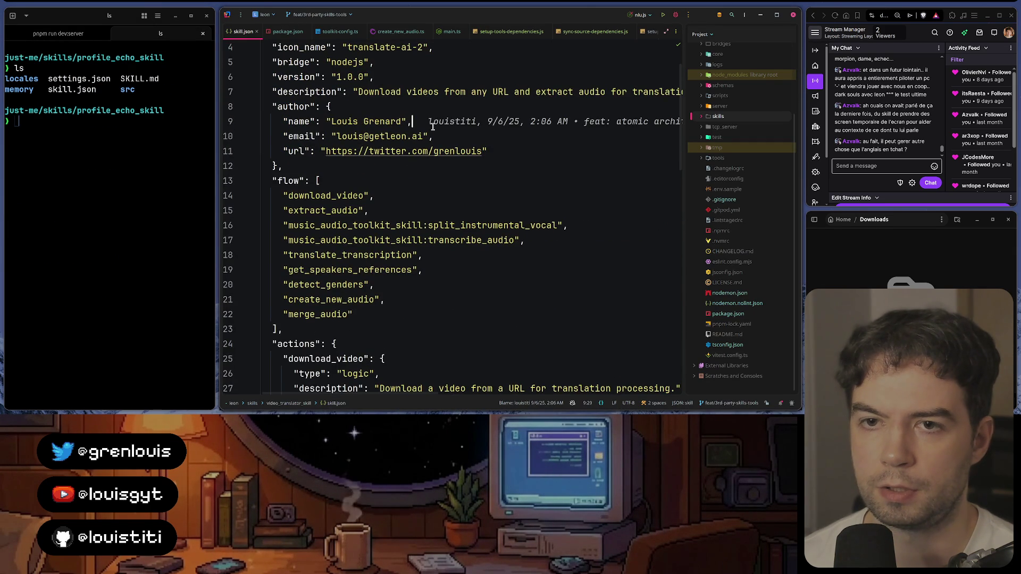
{"action": "key", "text": "alt+Tab"}
{"action": "key", "text": "ctrl+z"}
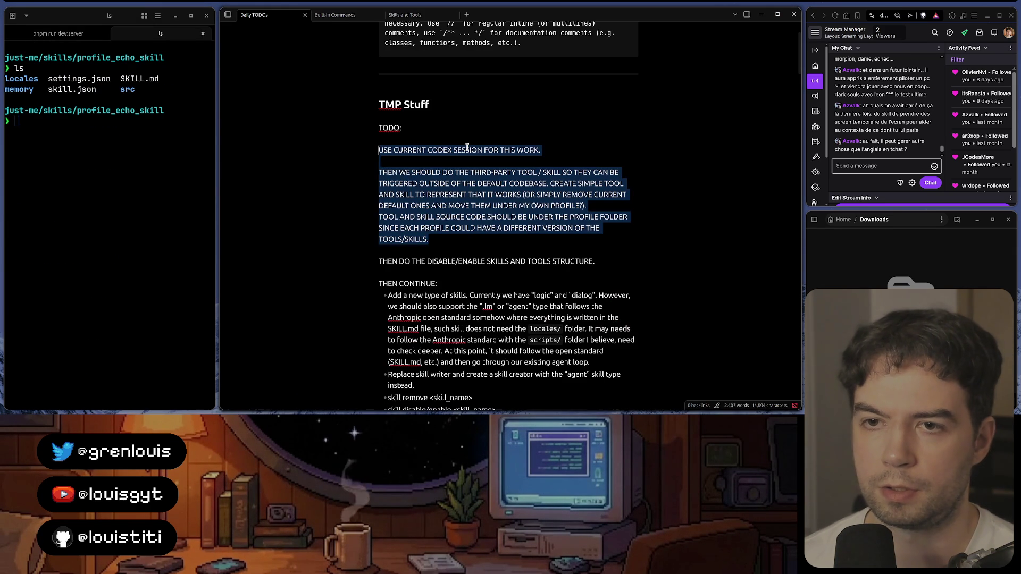
{"action": "left_click_drag", "start_coordinate": [429, 239], "coordinate": [378, 150]}
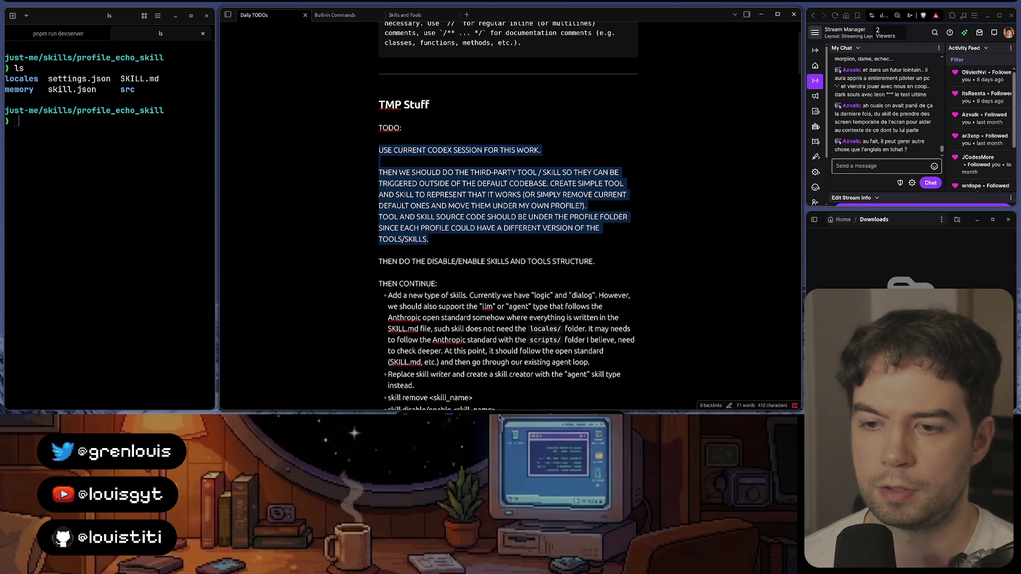
{"action": "left_click", "coordinate": [508, 401]}
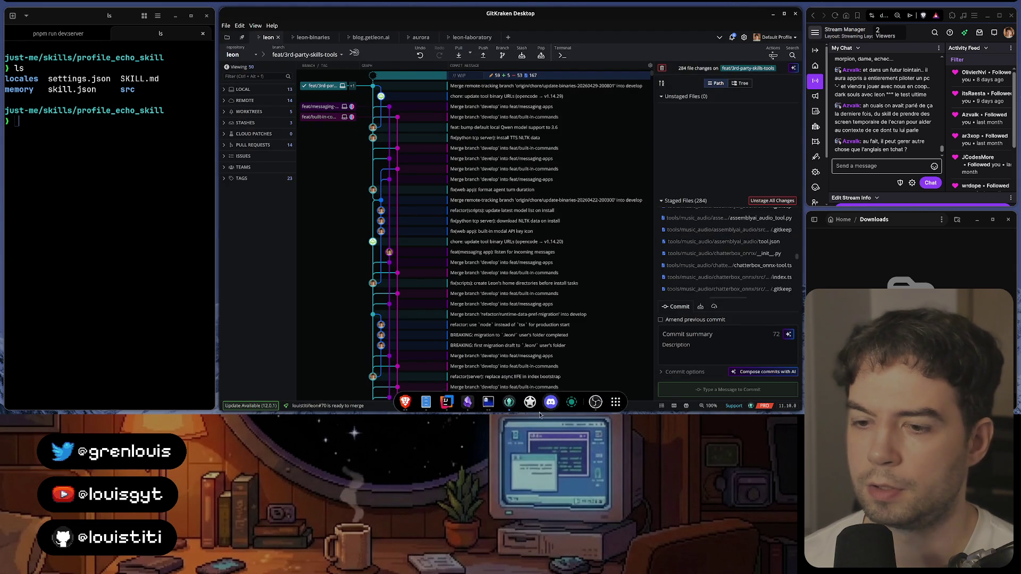
Step: Ask the Codex agent for a commit message covering the migration and profile skill architecture work
{"action": "left_click", "coordinate": [489, 399]}
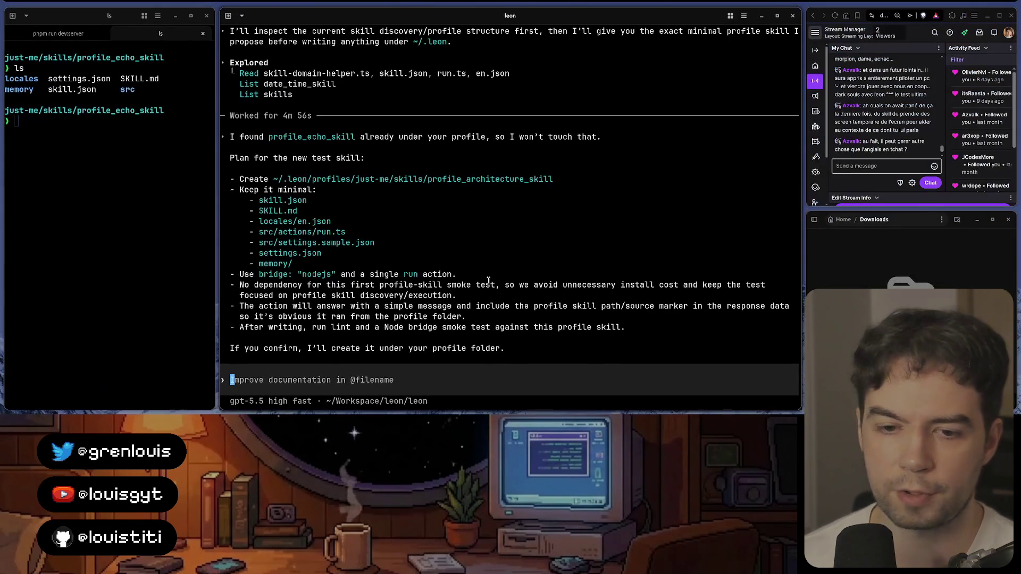
{"action": "type", "text": "Please"}
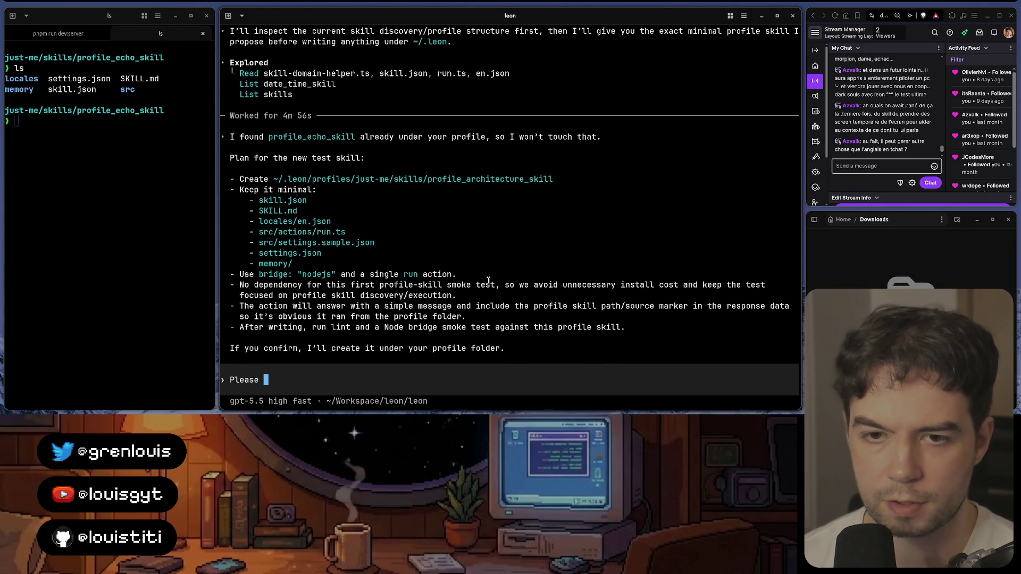
{"action": "key", "text": "BackSpace"}
{"action": "key", "text": "BackSpace"}
{"action": "key", "text": "BackSpace"}
{"action": "type", "text": "What"}
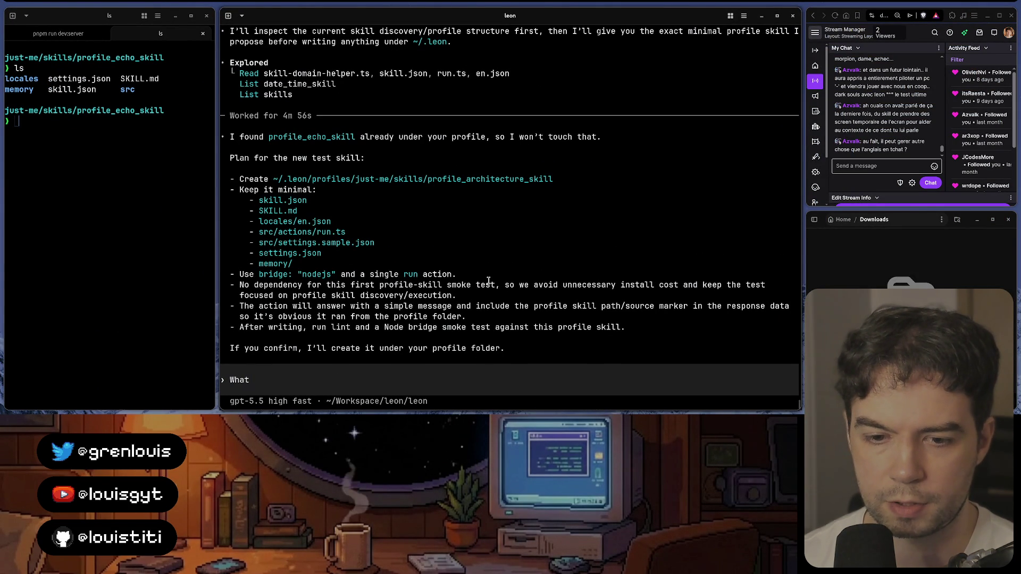
{"action": "type", "text": " commit message"}
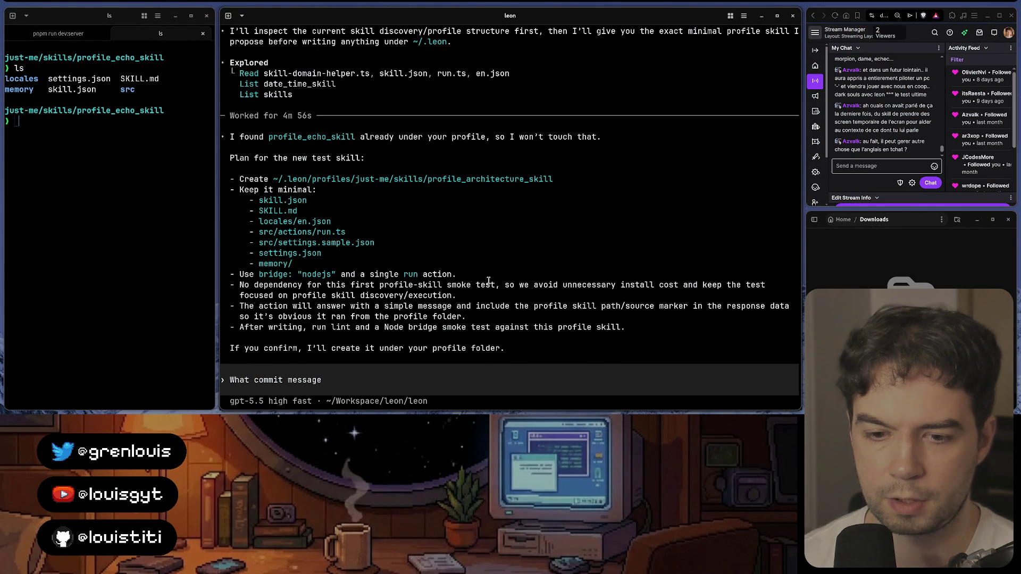
{"action": "type", "text": " can I do "}
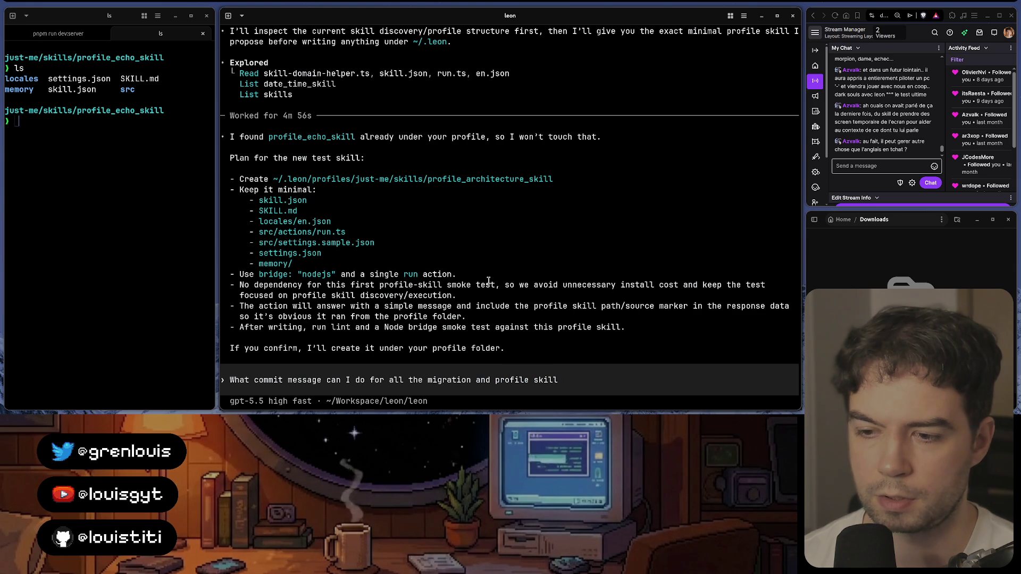
{"action": "type", "text": " architecture"}
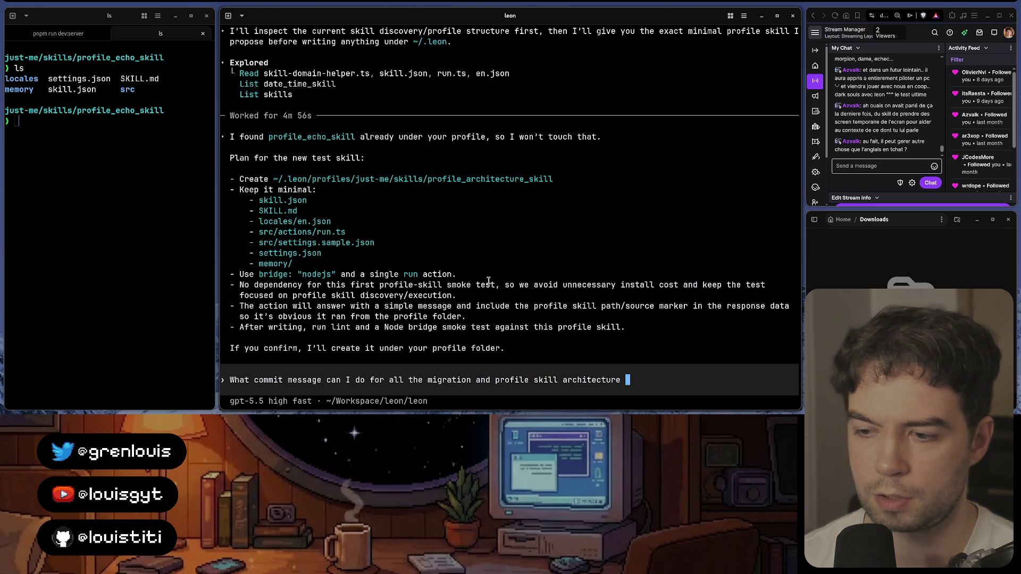
{"action": "type", "text": "we made over the last f"}
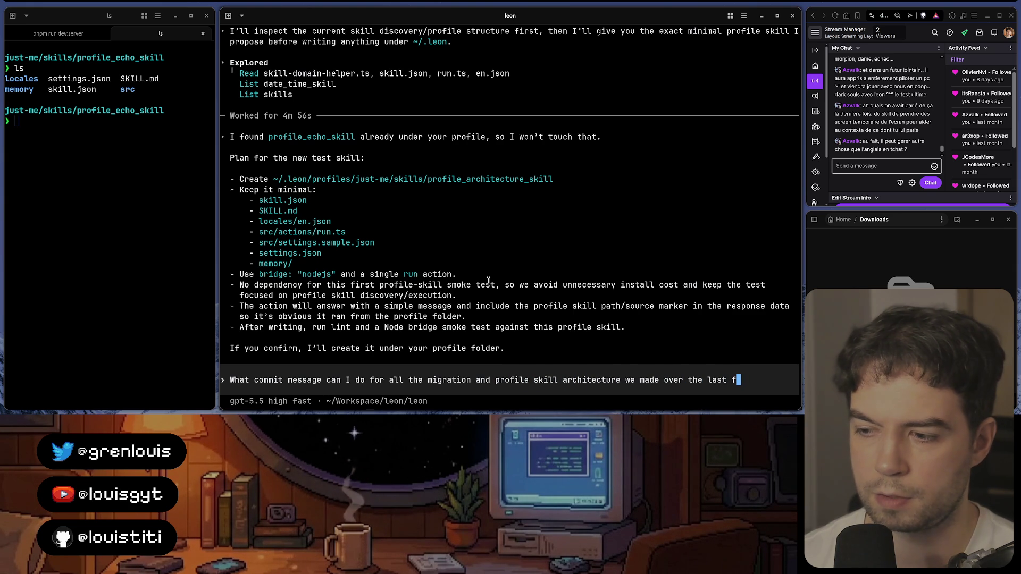
{"action": "type", "text": "?"}
{"action": "key", "text": "Return"}
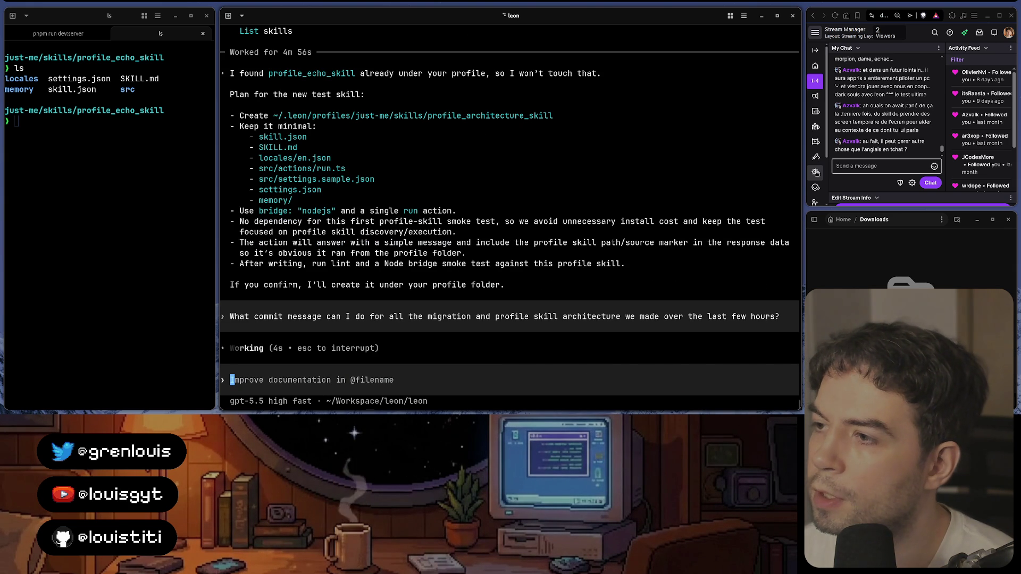
Step: Read the suggested 'refactor(skills): support profile-owned skills and tools' messages, then return to GitKraken Desktop
{"action": "triple_click", "coordinate": [886, 148]}
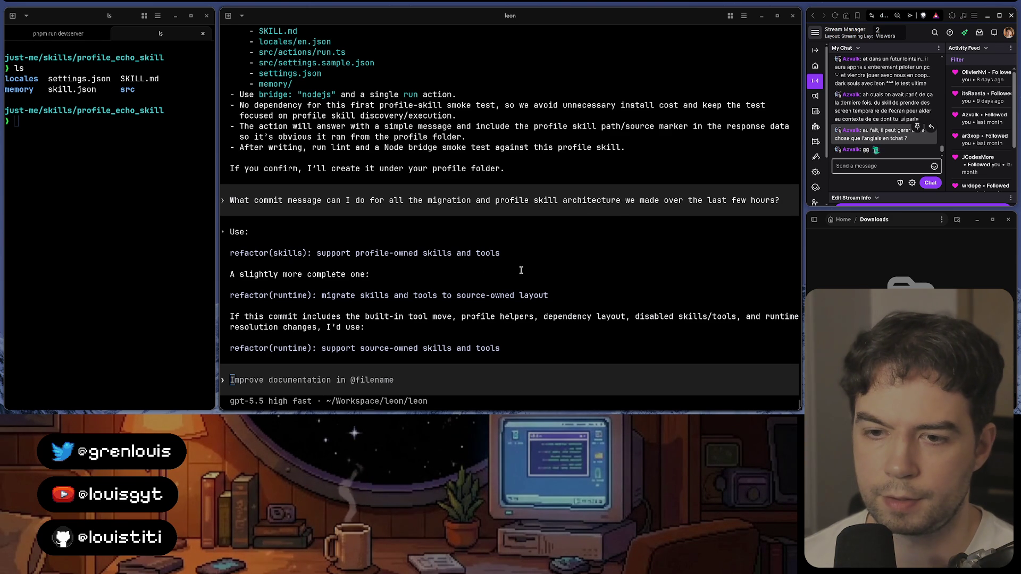
{"action": "double_click", "coordinate": [397, 295]}
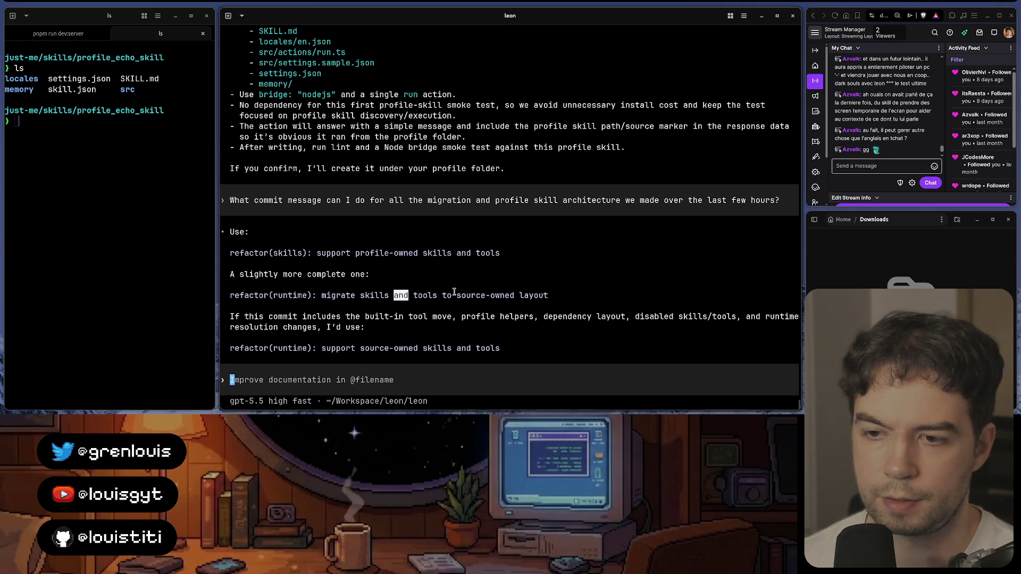
{"action": "left_click", "coordinate": [521, 295]}
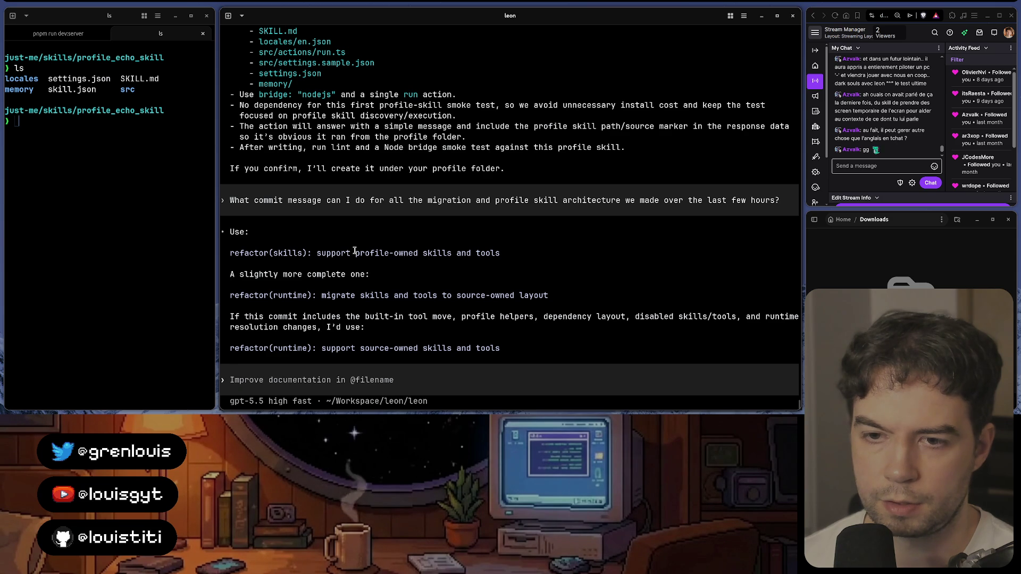
{"action": "double_click", "coordinate": [494, 254]}
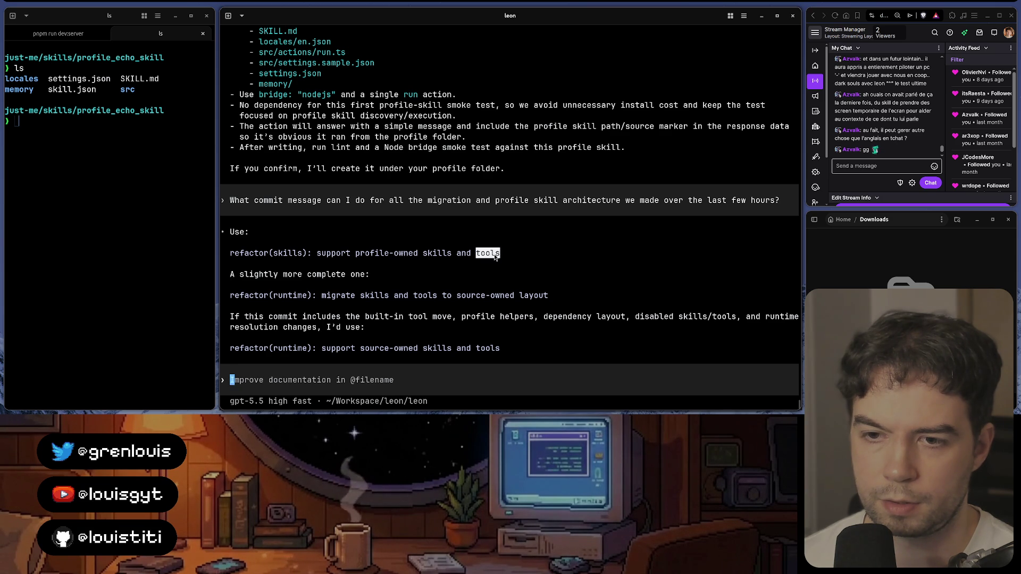
{"action": "left_click", "coordinate": [395, 285]}
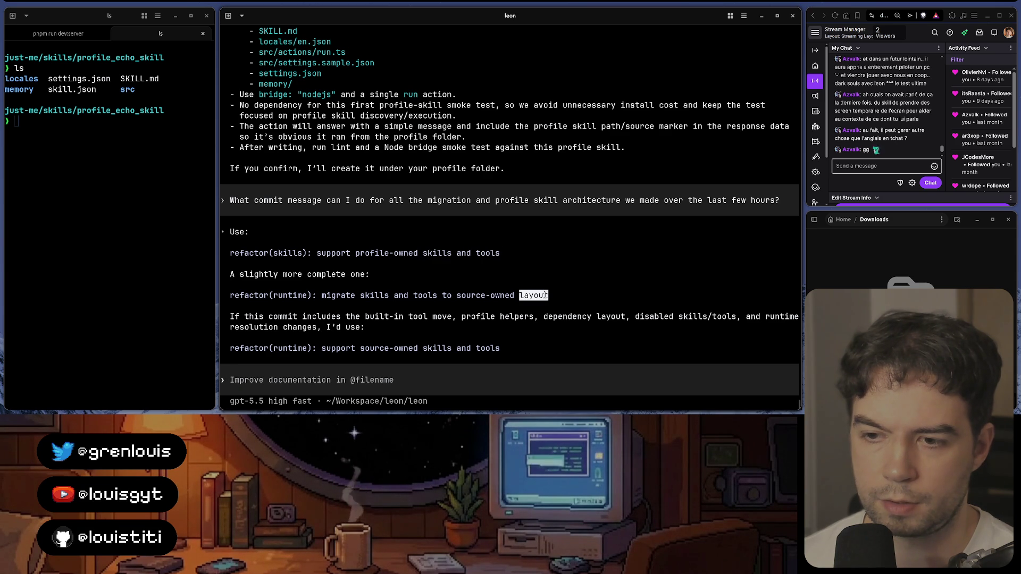
{"action": "left_click", "coordinate": [282, 296]}
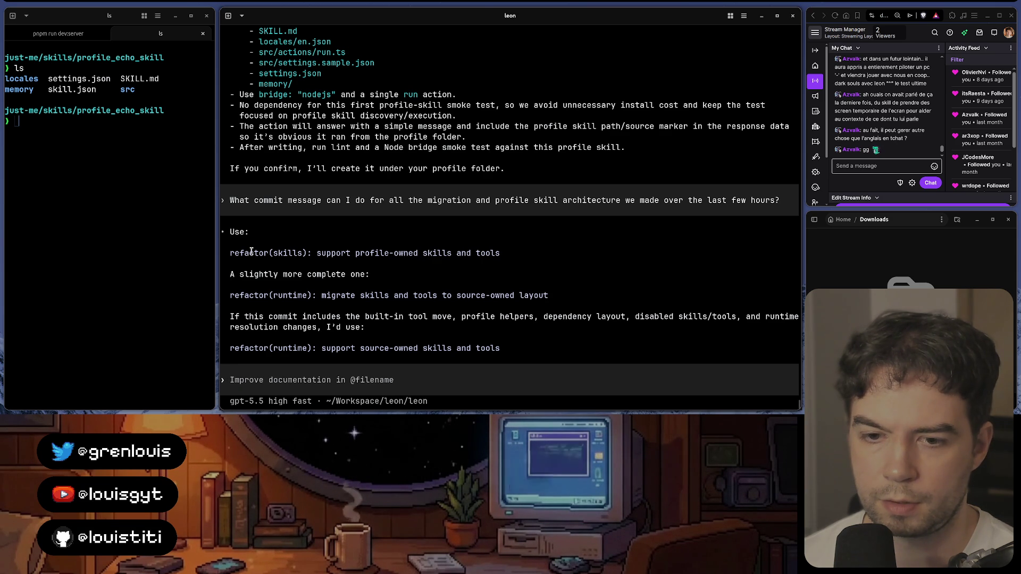
{"action": "left_click", "coordinate": [511, 400]}
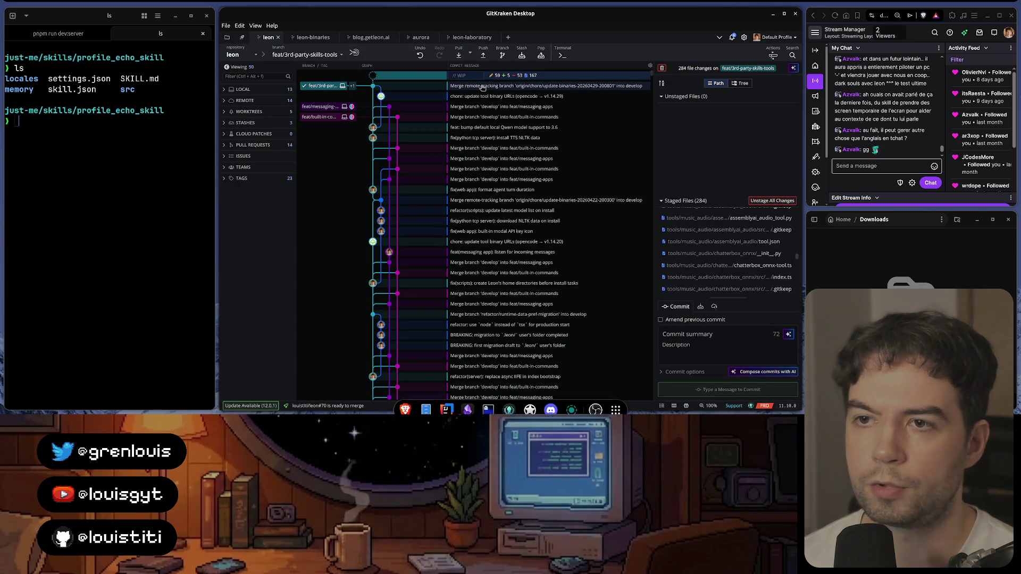
{"action": "type", "text": "f"}
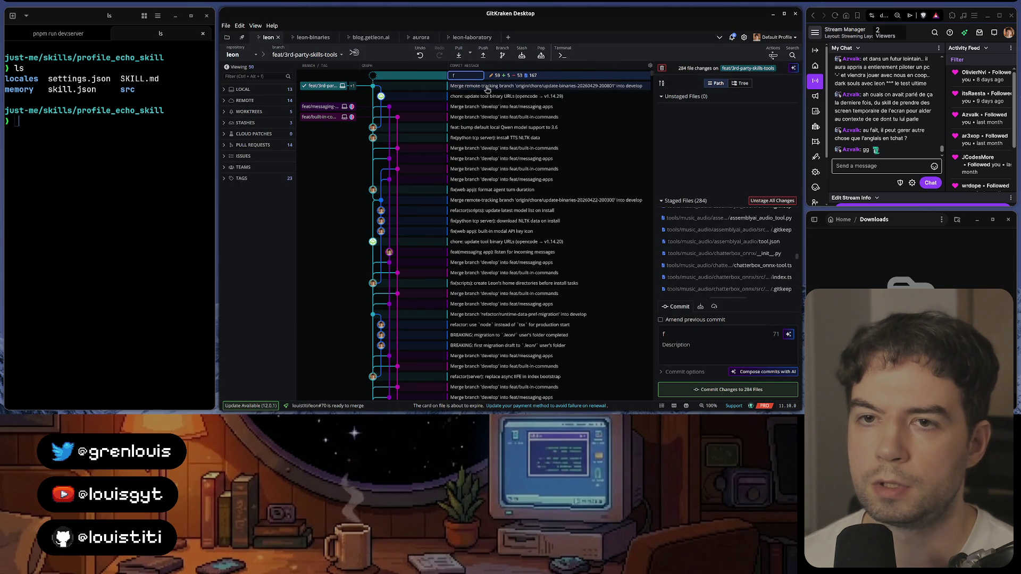
Step: Check out develop and set the pending commit summary from the agent's suggested message
{"action": "left_click", "coordinate": [327, 93]}
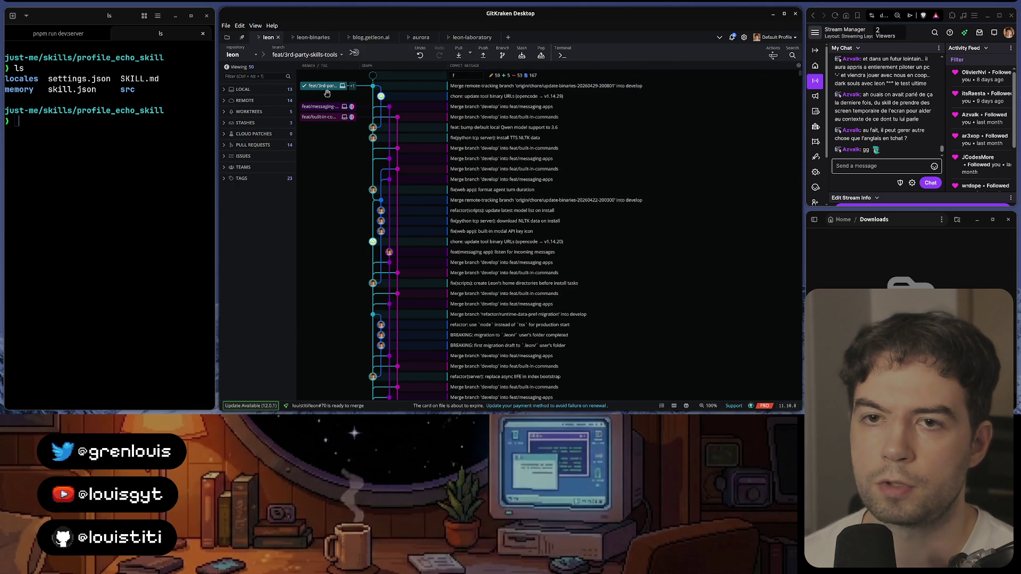
{"action": "left_click", "coordinate": [338, 94]}
{"action": "double_click", "coordinate": [338, 95]}
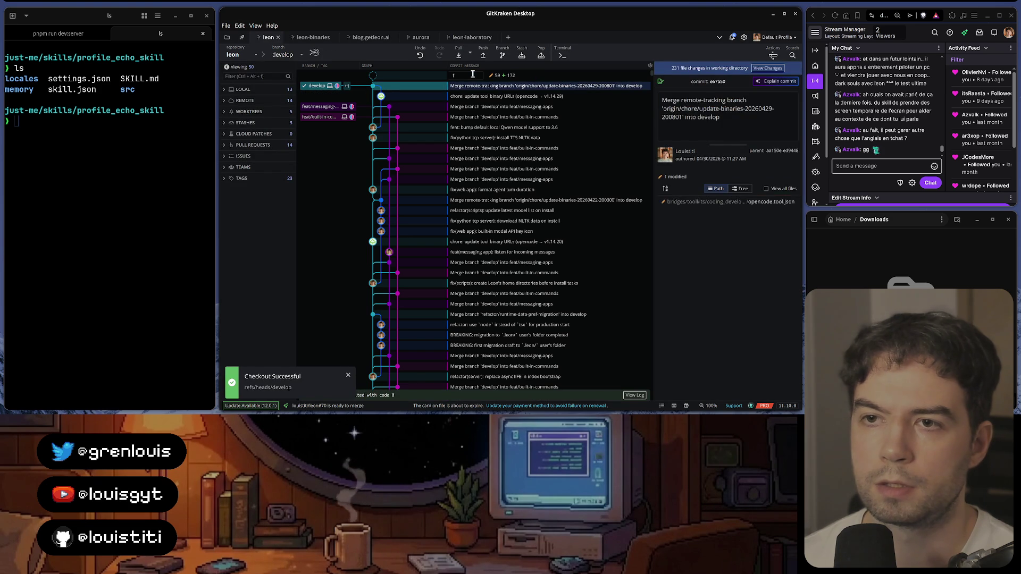
{"action": "left_click", "coordinate": [473, 75]}
{"action": "type", "text": "eat:"}
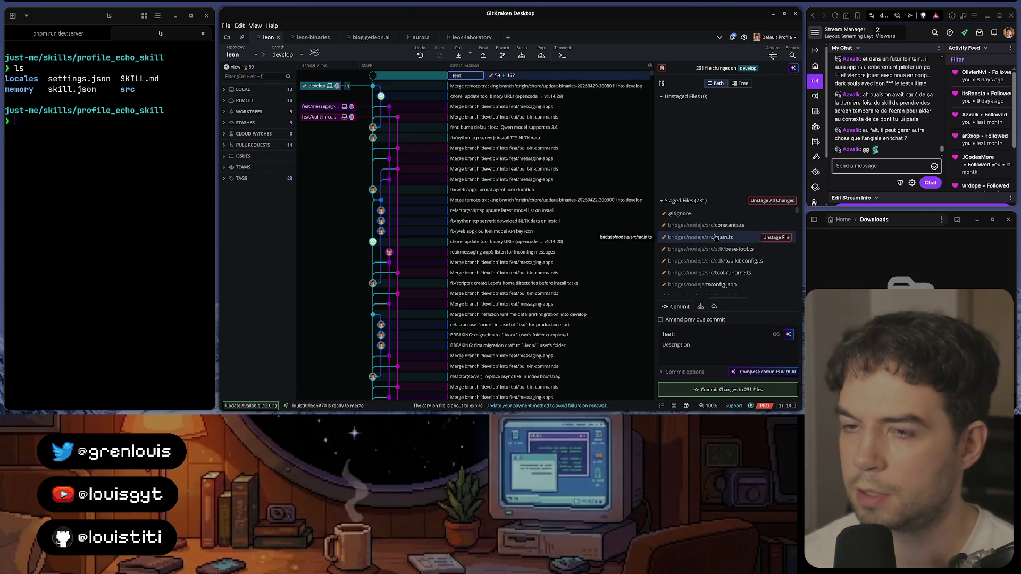
{"action": "key", "text": "alt+Tab"}
{"action": "key", "text": "alt+Tab"}
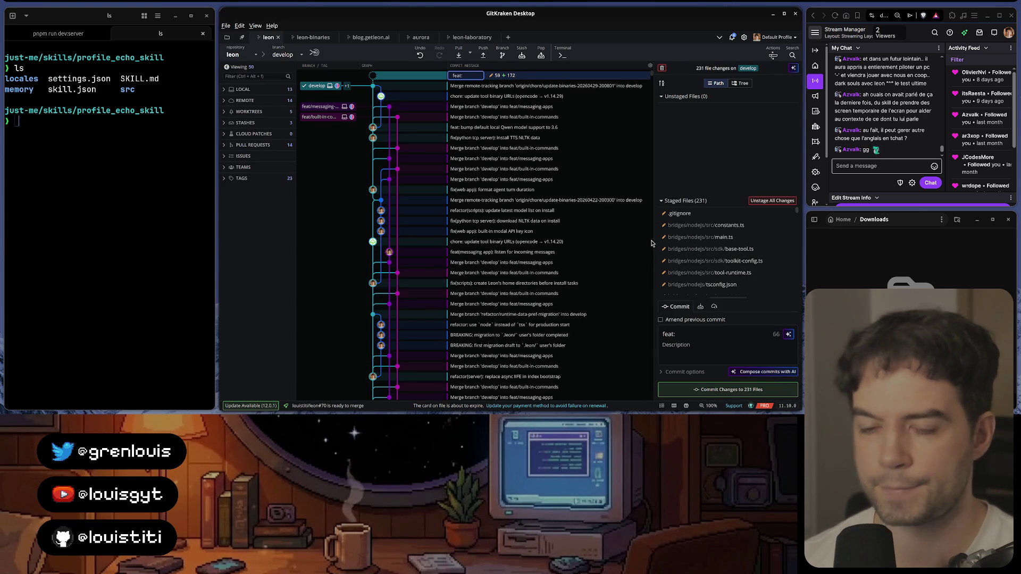
{"action": "left_click", "coordinate": [475, 75]}
{"action": "type", "text": "migrate tools and skills"}
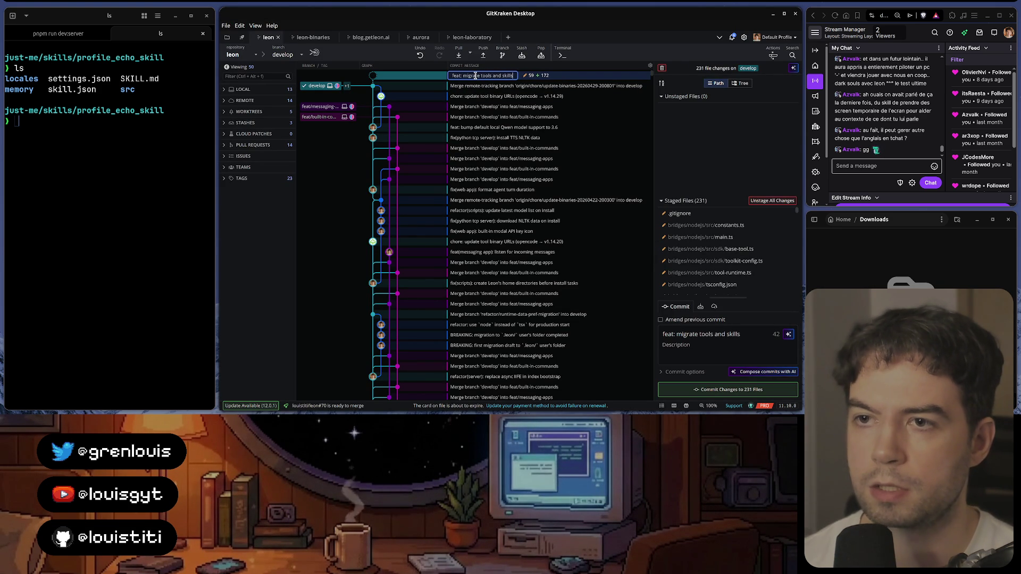
{"action": "type", "text": " to the ne"}
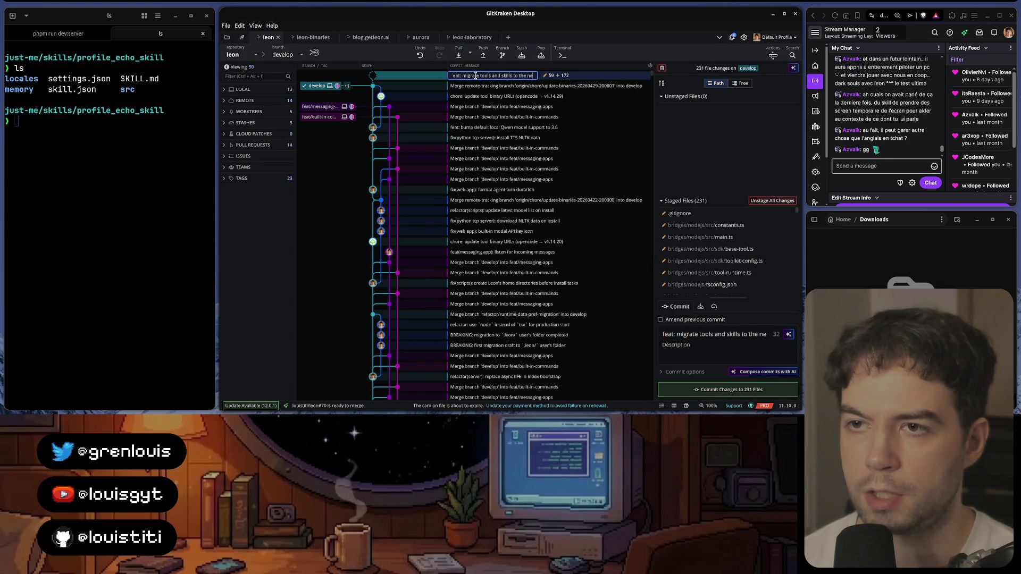
{"action": "type", "text": "w architecture; support sk"}
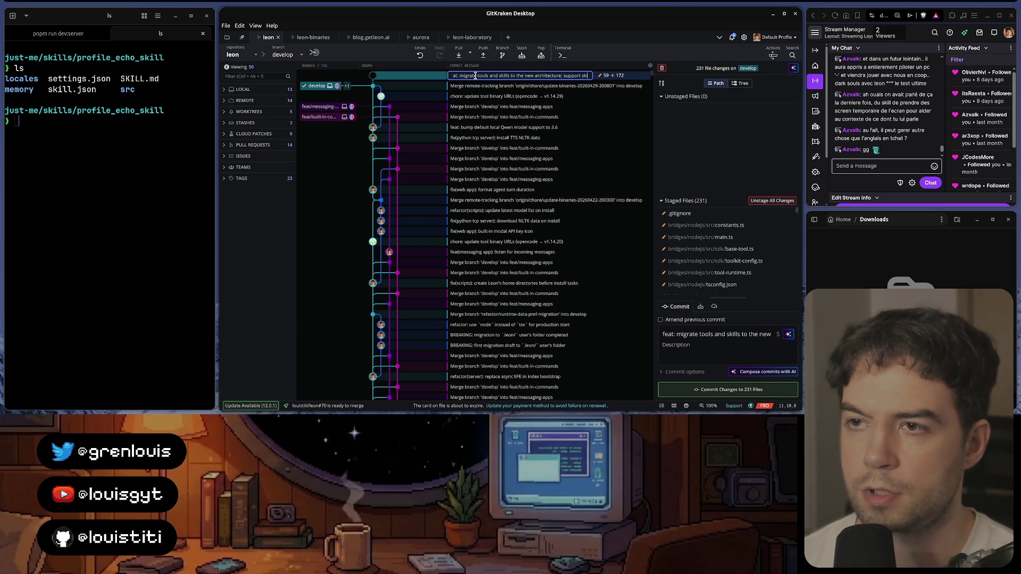
{"action": "key", "text": "alt+Tab"}
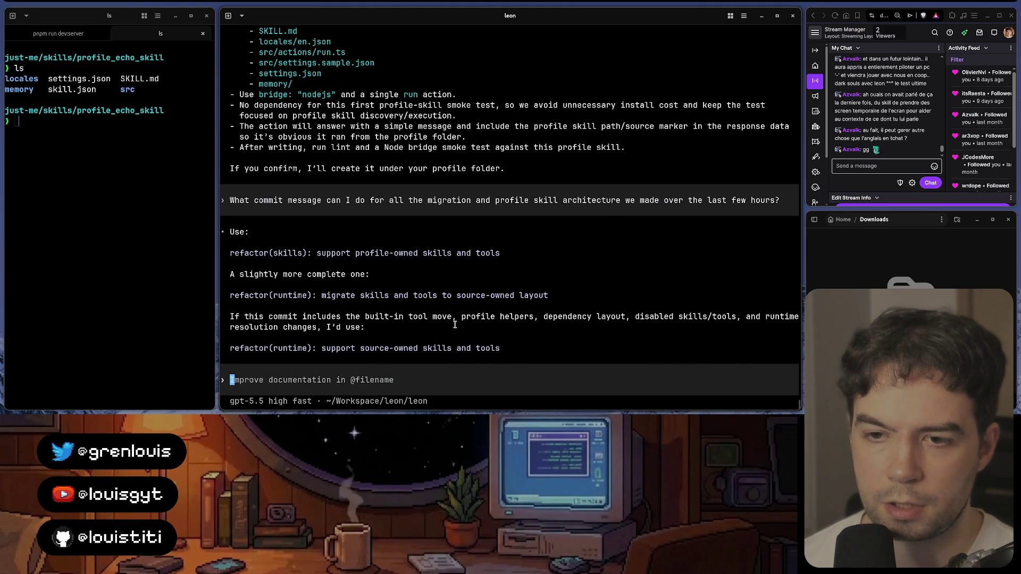
{"action": "key", "text": "alt+Tab"}
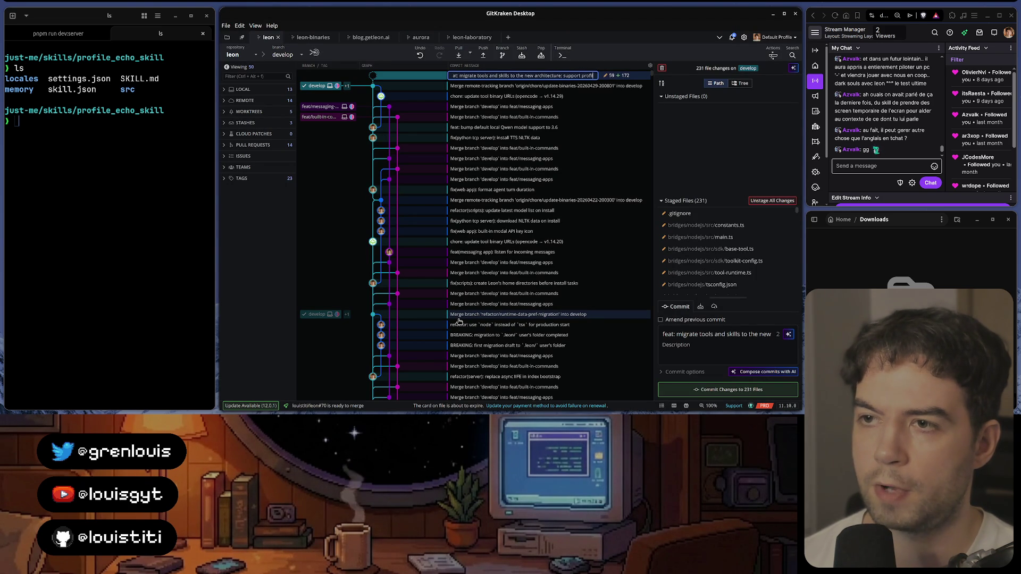
{"action": "type", "text": "owned skills"}
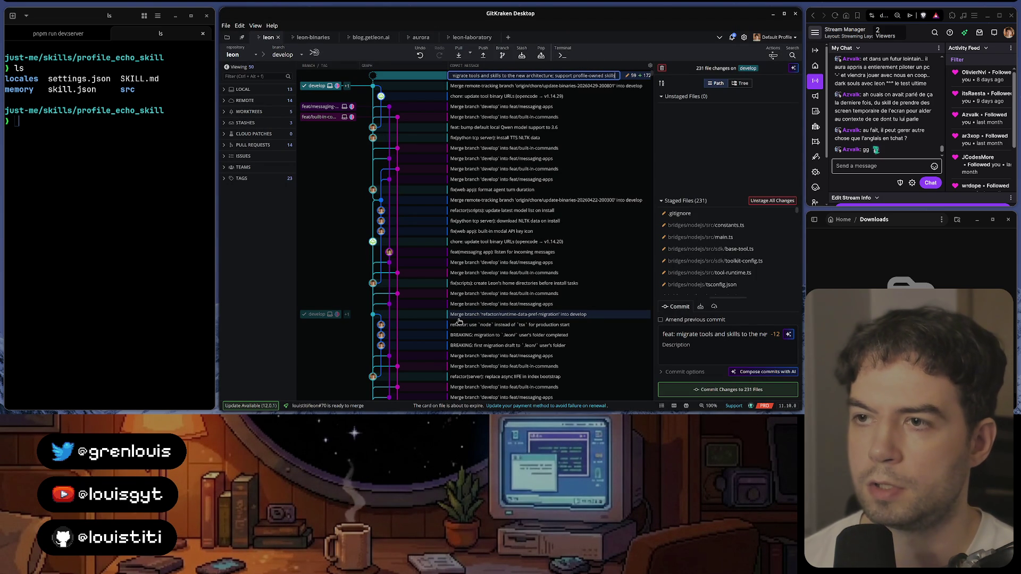
Step: Trim the summary and commit the staged changes to 231 files, starting the pre-commit hooks
{"action": "key", "text": "BackSpace"}
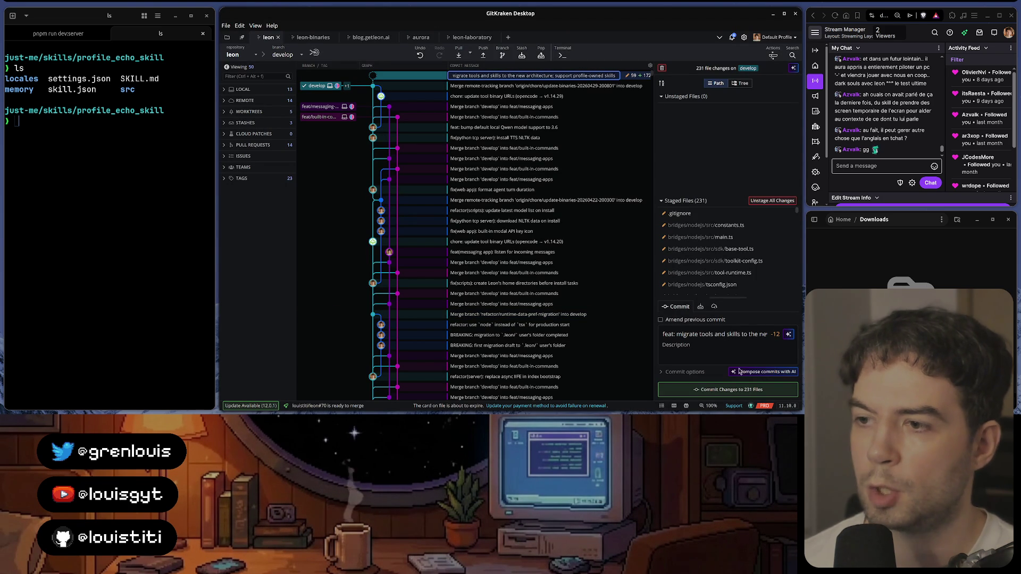
{"action": "left_click", "coordinate": [716, 389]}
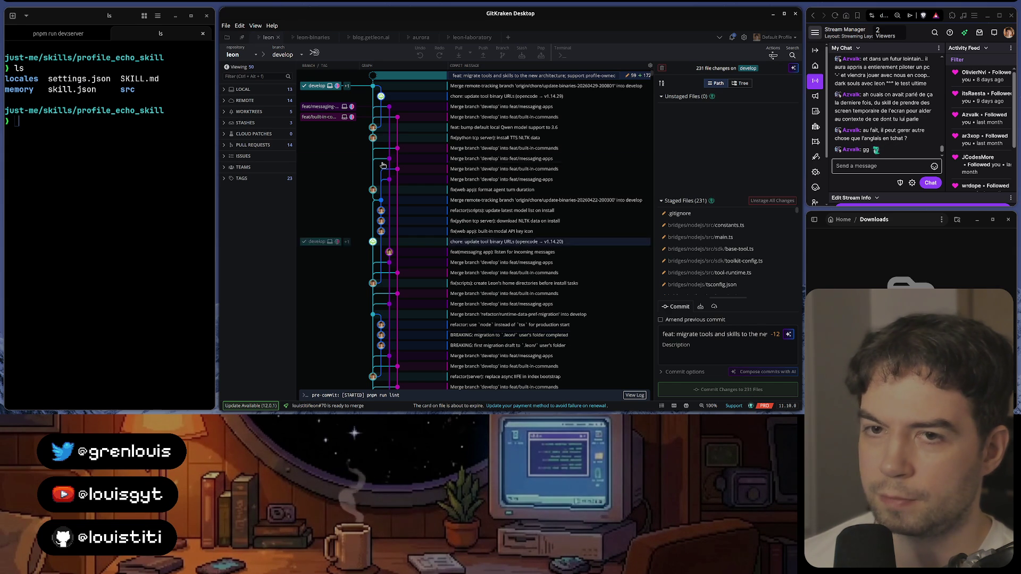
{"action": "scroll", "coordinate": [758, 255], "scroll_direction": "down", "scroll_amount": 10}
{"action": "scroll", "coordinate": [726, 264], "scroll_direction": "down", "scroll_amount": 10}
{"action": "scroll", "coordinate": [705, 271], "scroll_direction": "down", "scroll_amount": 10}
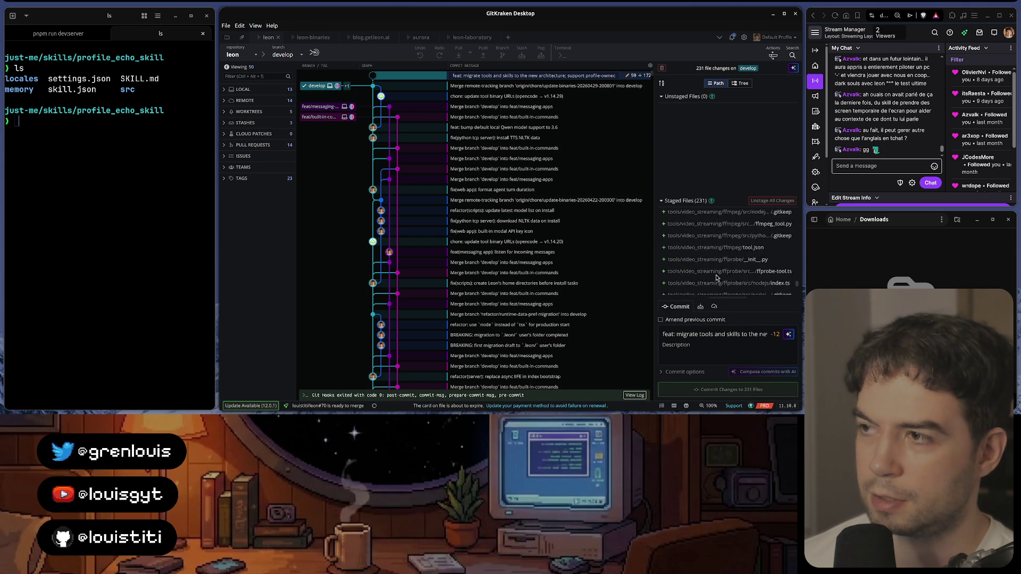
{"action": "scroll", "coordinate": [717, 278], "scroll_direction": "down", "scroll_amount": 10}
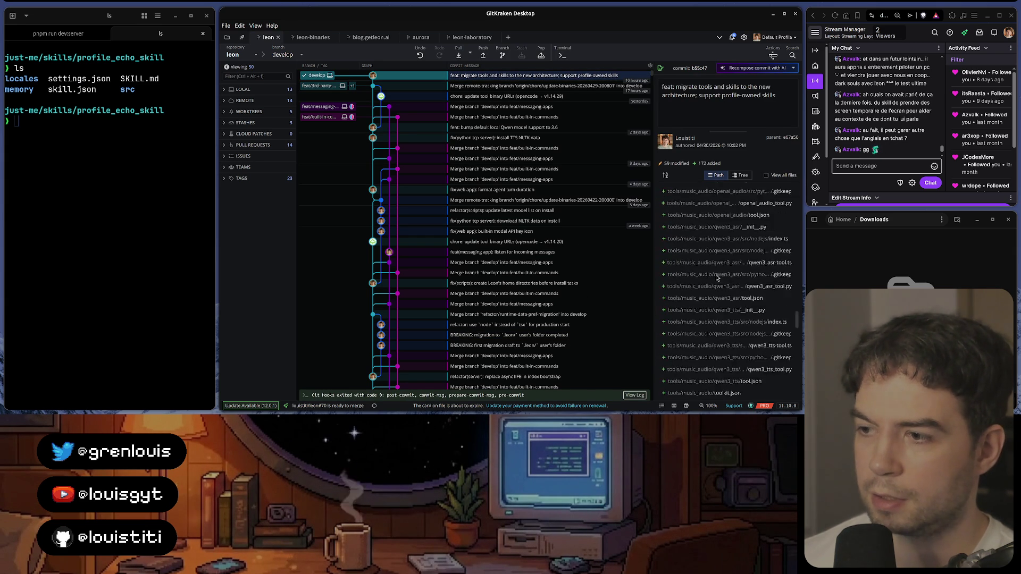
{"action": "scroll", "coordinate": [716, 376], "scroll_direction": "up", "scroll_amount": 10}
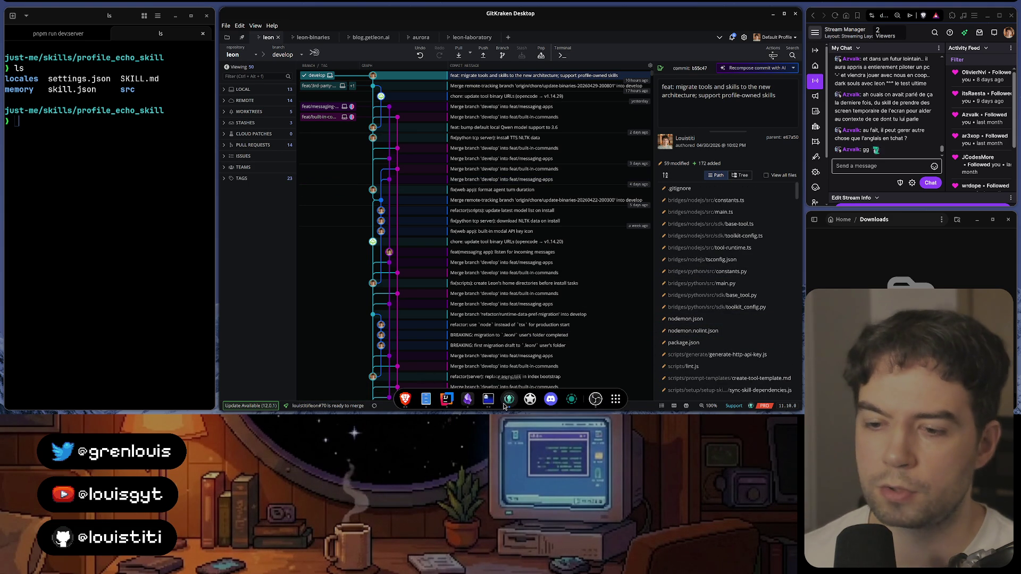
Step: Leave the git client for Obsidian's Daily TODOs note and clear its text selection
{"action": "left_click", "coordinate": [427, 399]}
{"action": "left_click", "coordinate": [469, 399]}
{"action": "left_click", "coordinate": [476, 171]}
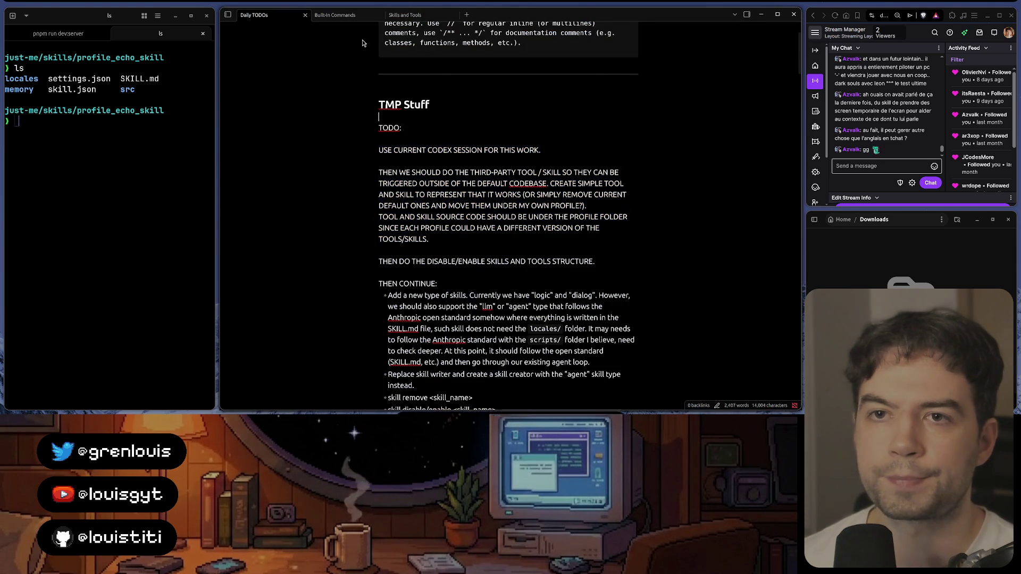
Step: Read the Skills and Tools note from the vault tree, then return to the terminal chat
{"action": "left_click", "coordinate": [227, 15]}
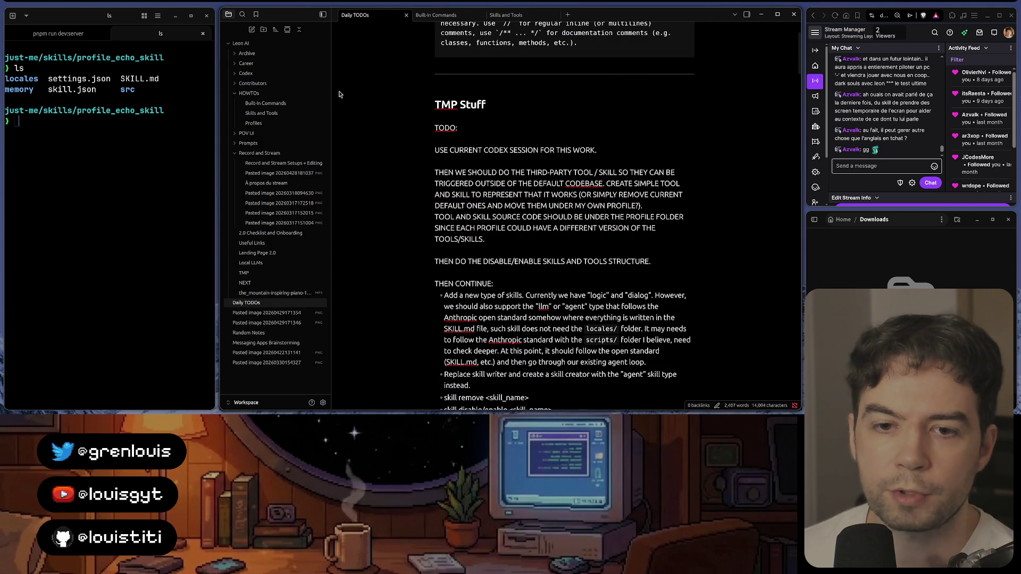
{"action": "left_click", "coordinate": [263, 113]}
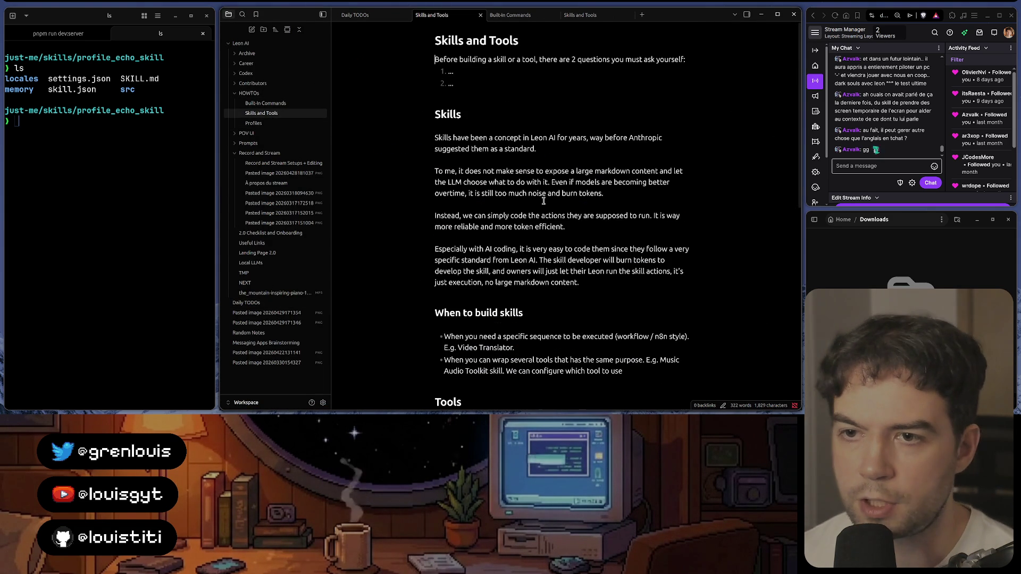
{"action": "scroll", "coordinate": [543, 201], "scroll_direction": "down", "scroll_amount": 3}
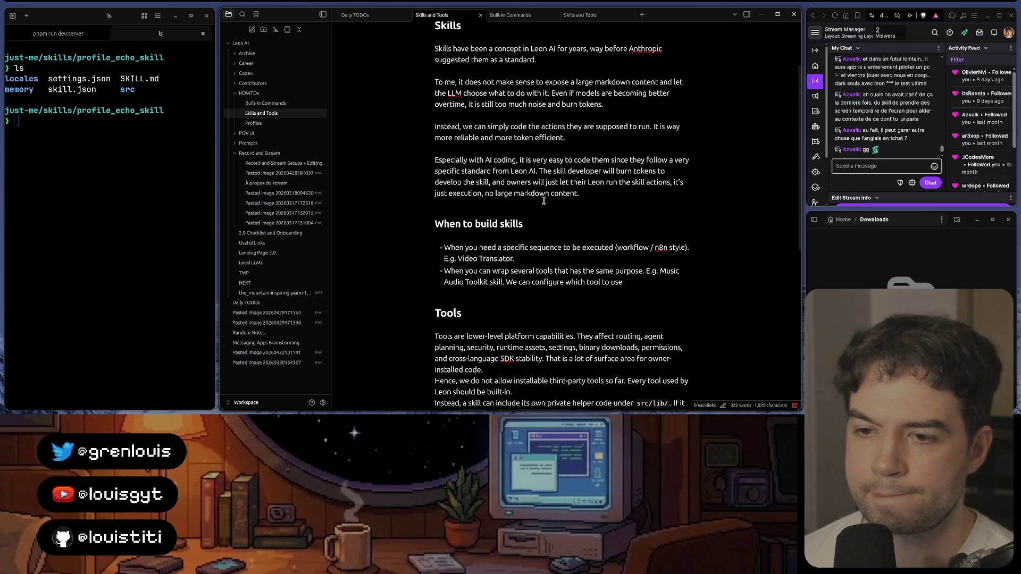
{"action": "scroll", "coordinate": [544, 202], "scroll_direction": "down", "scroll_amount": 3}
{"action": "scroll", "coordinate": [543, 202], "scroll_direction": "up", "scroll_amount": 5}
{"action": "scroll", "coordinate": [544, 201], "scroll_direction": "down", "scroll_amount": 2}
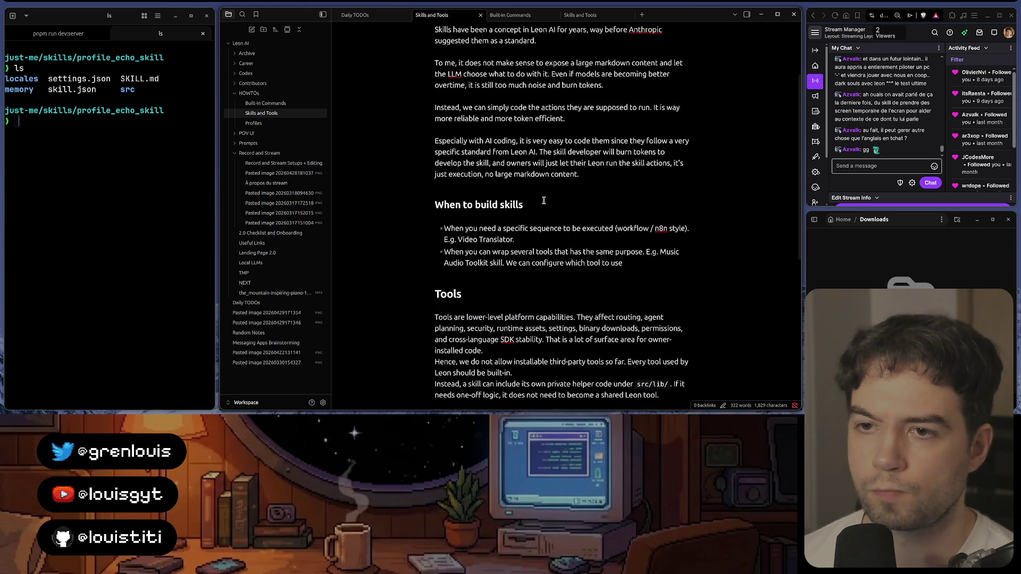
{"action": "scroll", "coordinate": [544, 201], "scroll_direction": "down", "scroll_amount": 1}
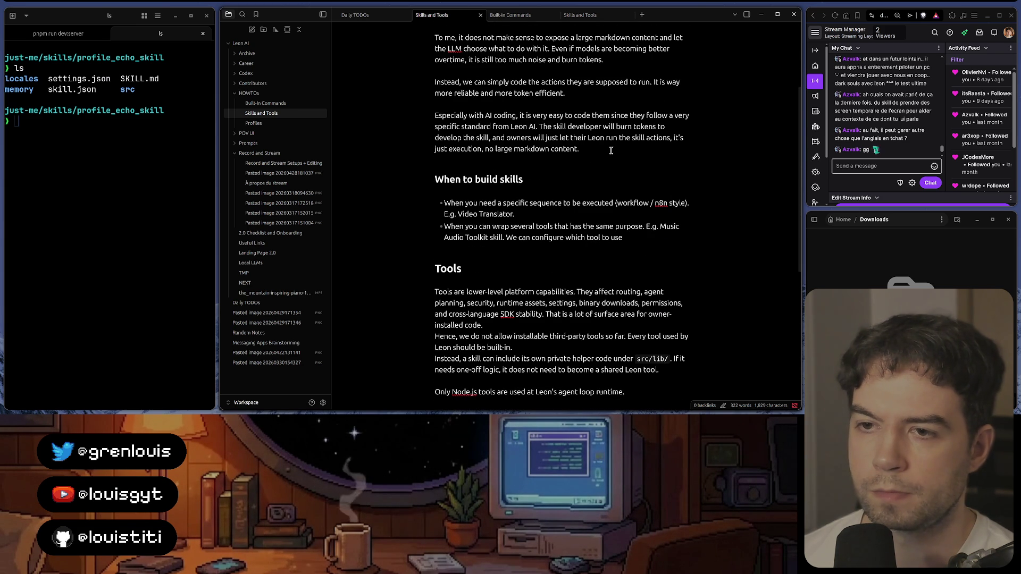
{"action": "scroll", "coordinate": [610, 150], "scroll_direction": "up", "scroll_amount": 5}
{"action": "scroll", "coordinate": [611, 150], "scroll_direction": "down", "scroll_amount": 2}
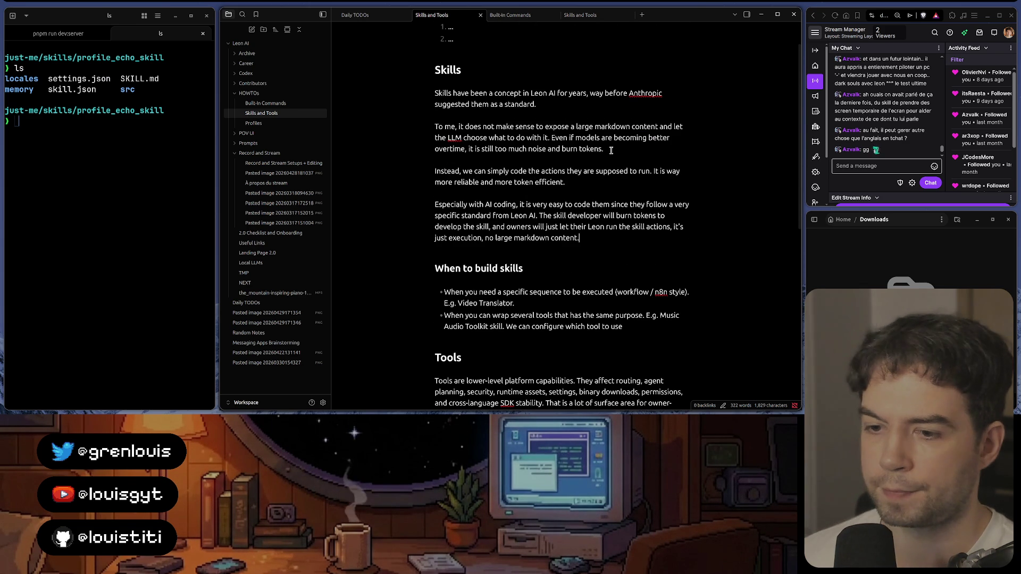
{"action": "scroll", "coordinate": [610, 150], "scroll_direction": "down", "scroll_amount": 5}
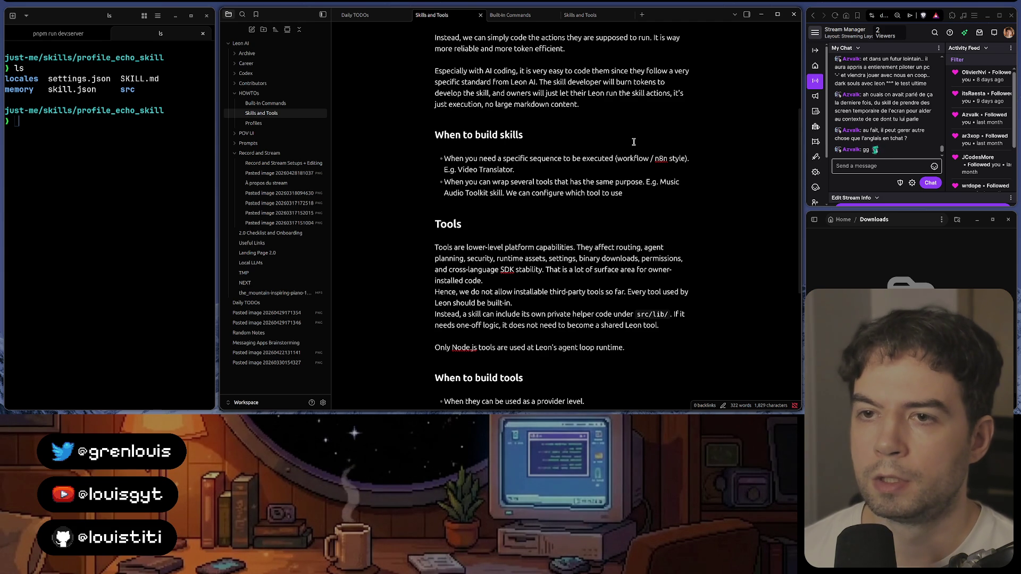
{"action": "key", "text": "alt+Tab"}
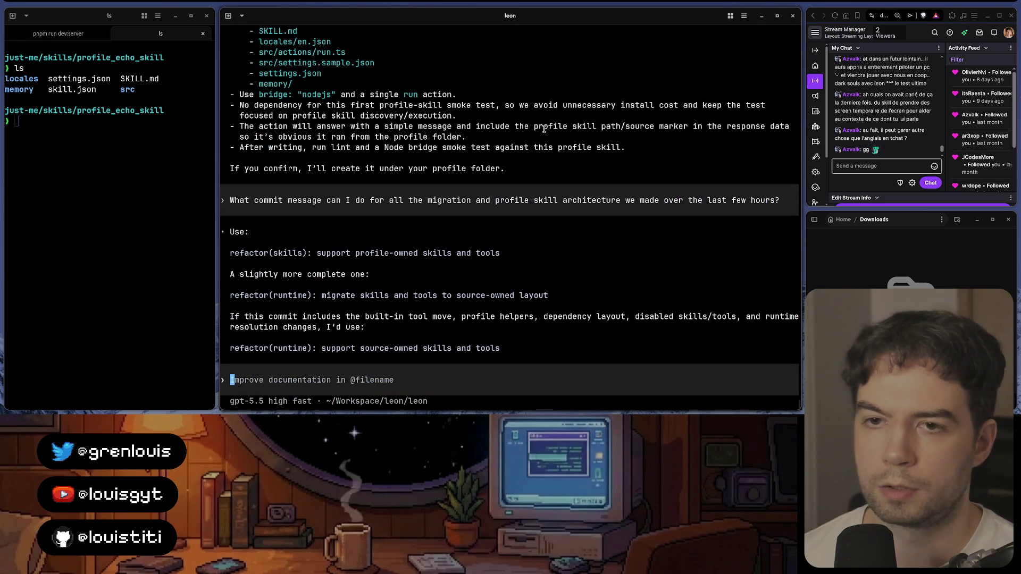
{"action": "left_click", "coordinate": [406, 400]}
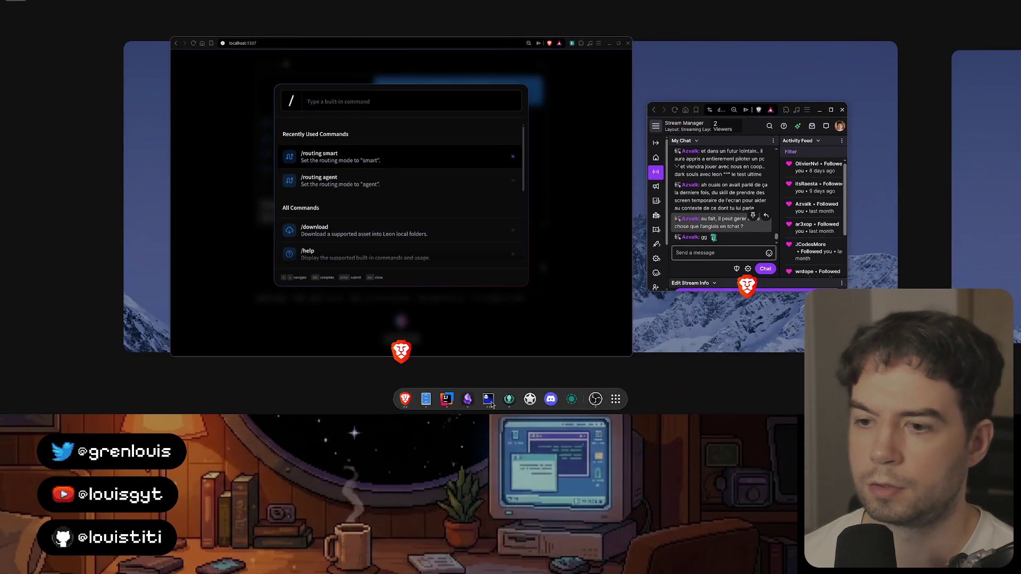
Step: Push develop to origin and delete the feat/3rd-party-skills-tools branch
{"action": "left_click", "coordinate": [509, 400]}
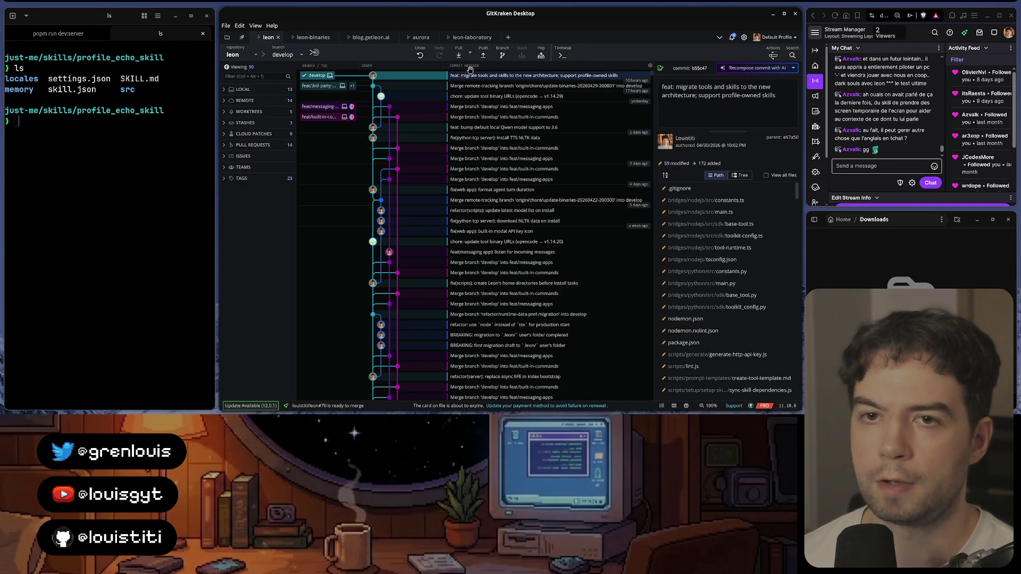
{"action": "left_click", "coordinate": [488, 56]}
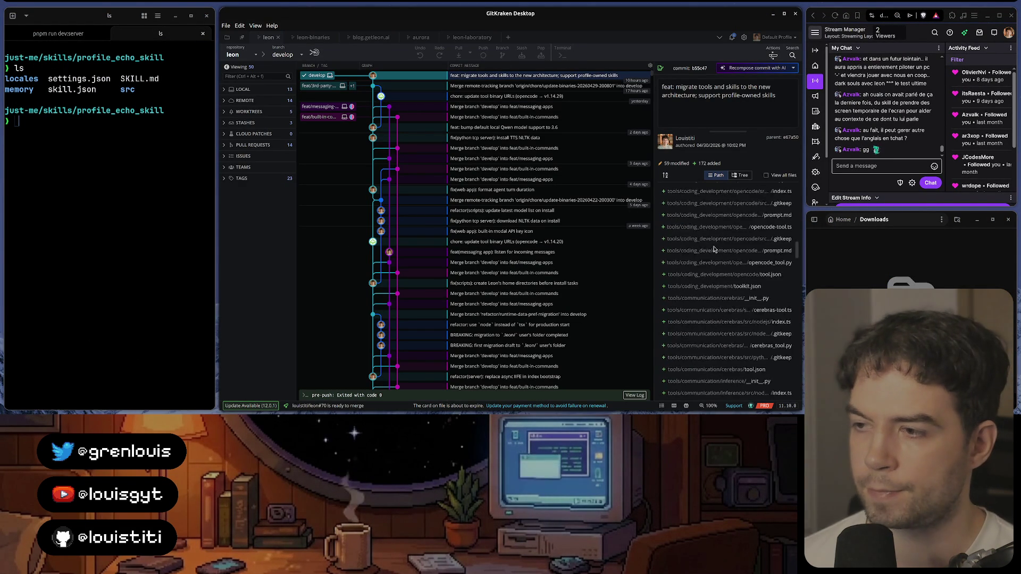
{"action": "right_click", "coordinate": [341, 86]}
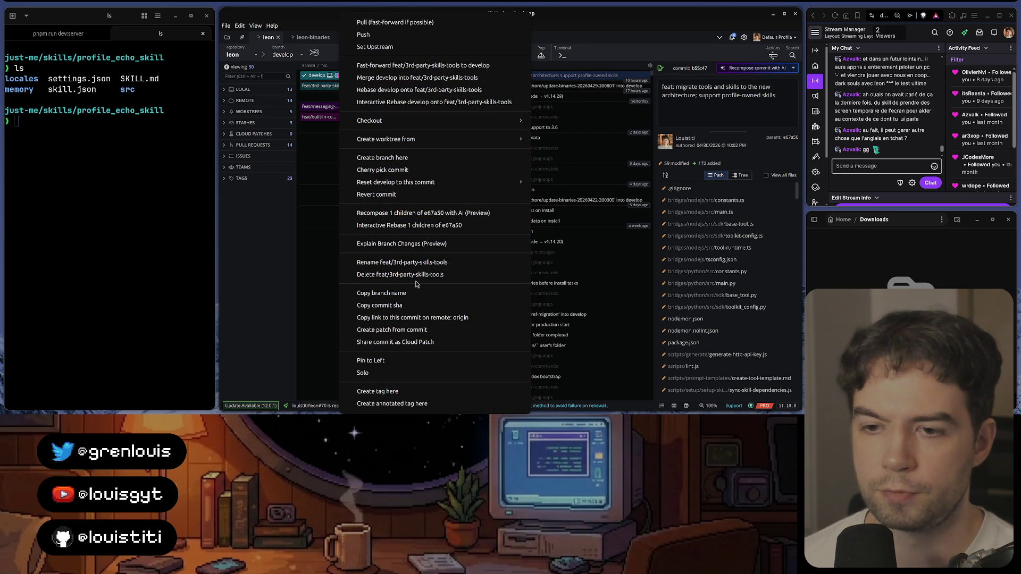
{"action": "left_click", "coordinate": [399, 275]}
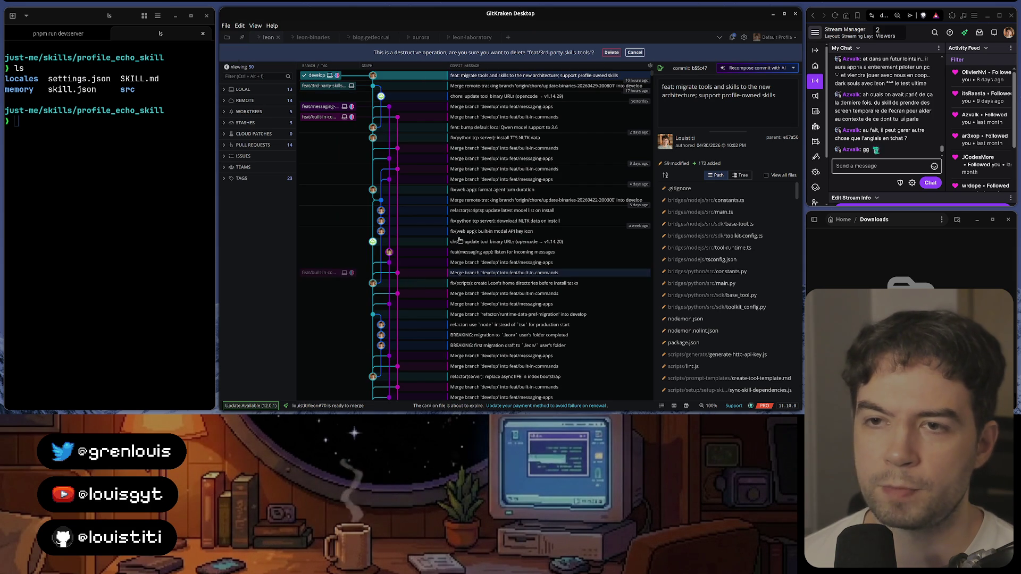
{"action": "left_click", "coordinate": [612, 53]}
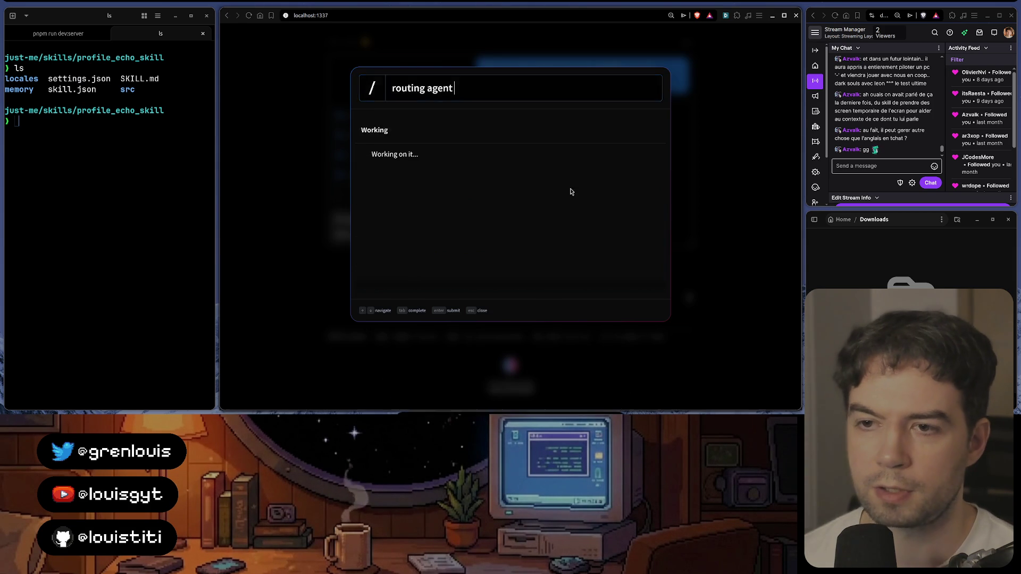
{"action": "type", "text": "github.com/leon-ai/leon"}
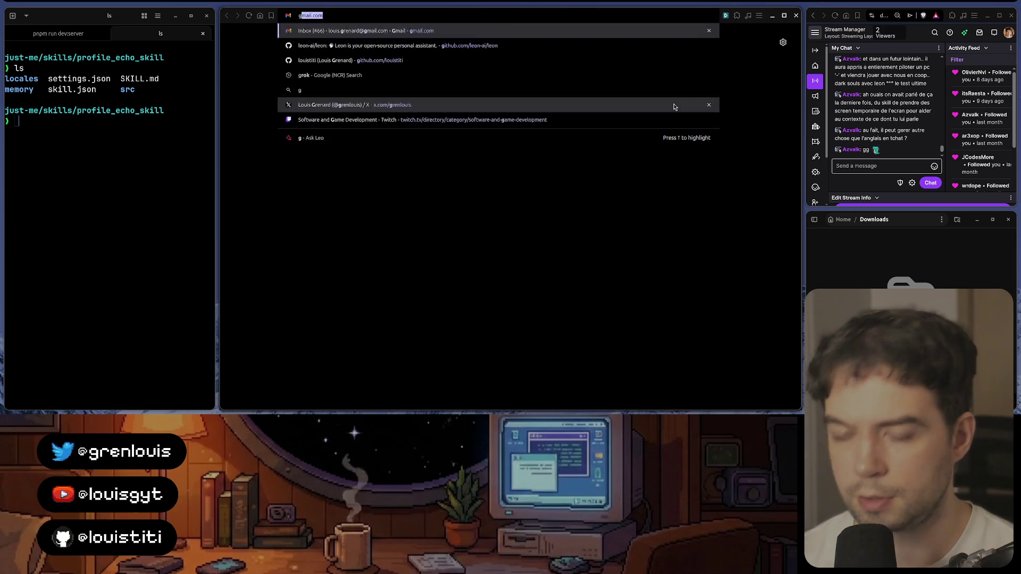
Step: Open commit b55c47c in leon-ai/leon's develop history on GitHub and copy its URL
{"action": "key", "text": "Return"}
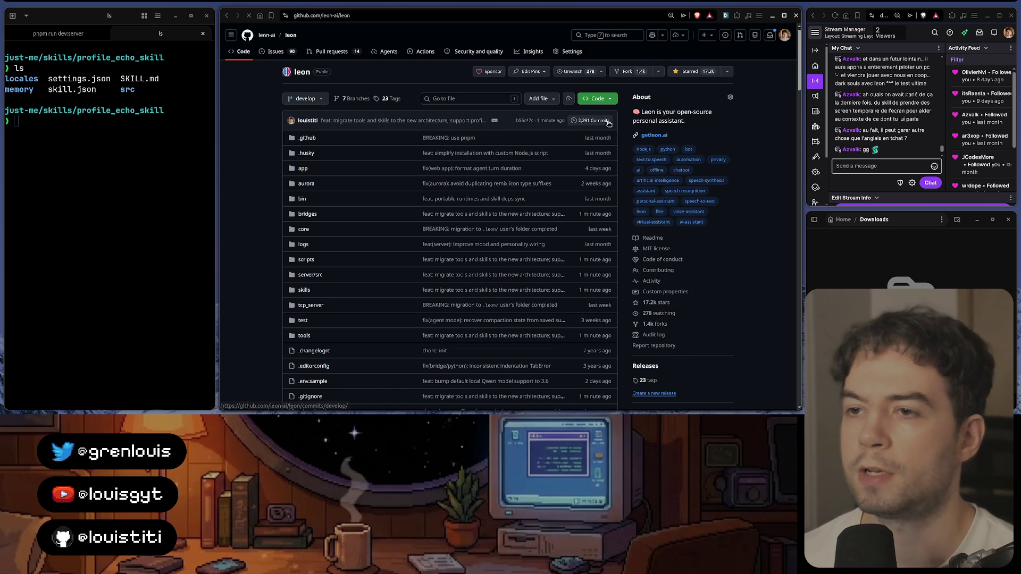
{"action": "left_click", "coordinate": [550, 120]}
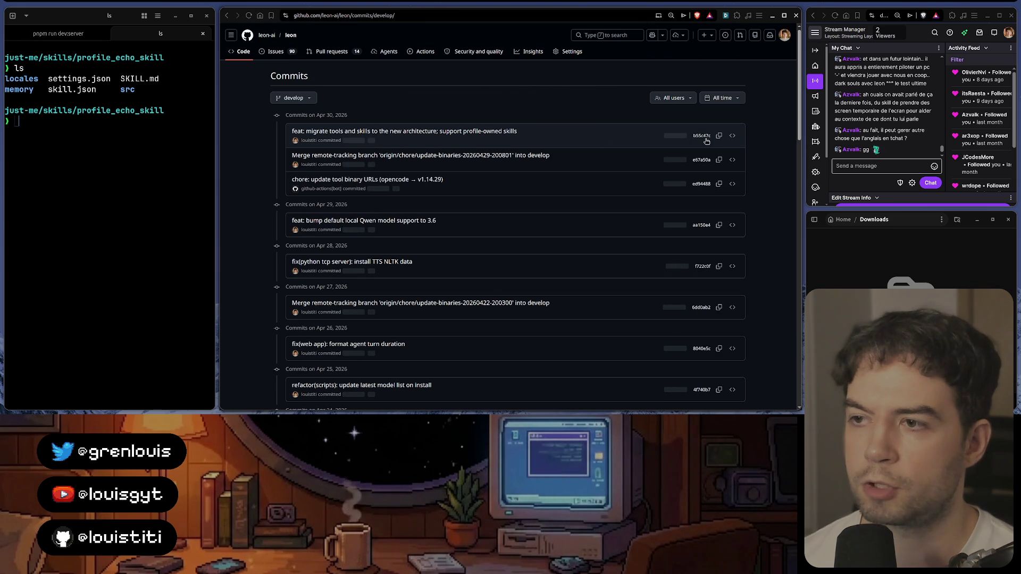
{"action": "left_click", "coordinate": [701, 137]}
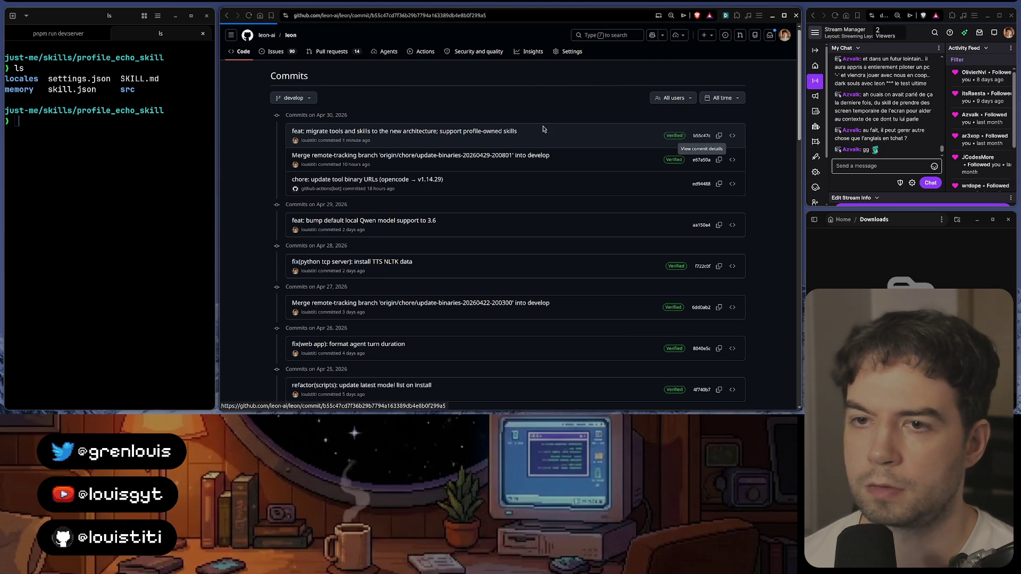
{"action": "left_click", "coordinate": [388, 16]}
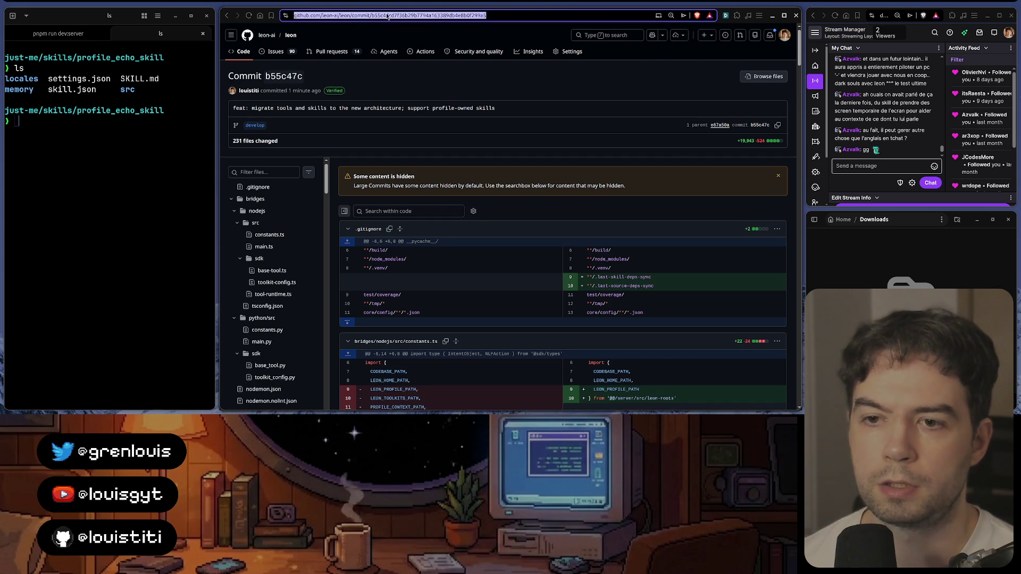
{"action": "key", "text": "alt+Tab"}
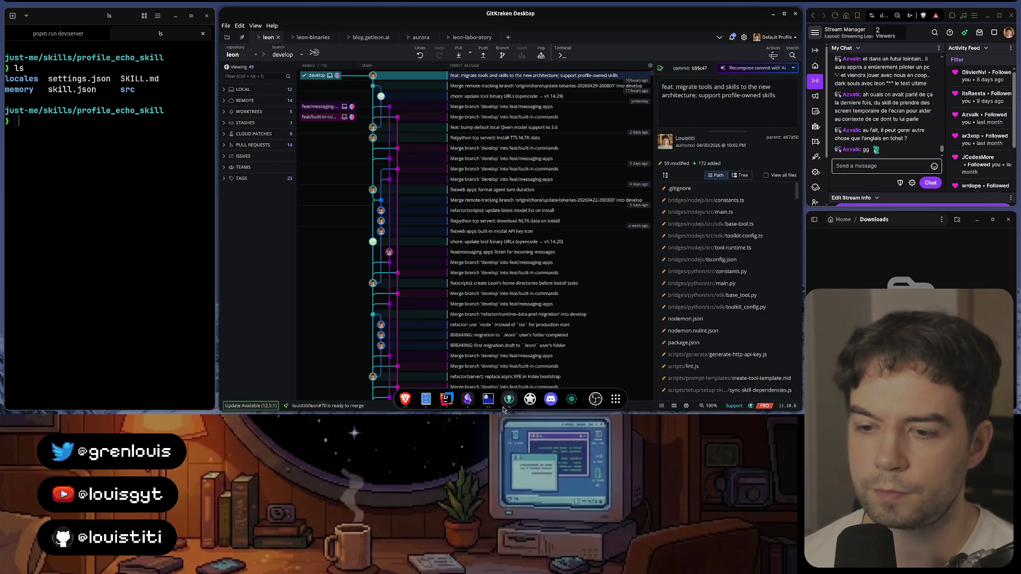
{"action": "left_click", "coordinate": [488, 401]}
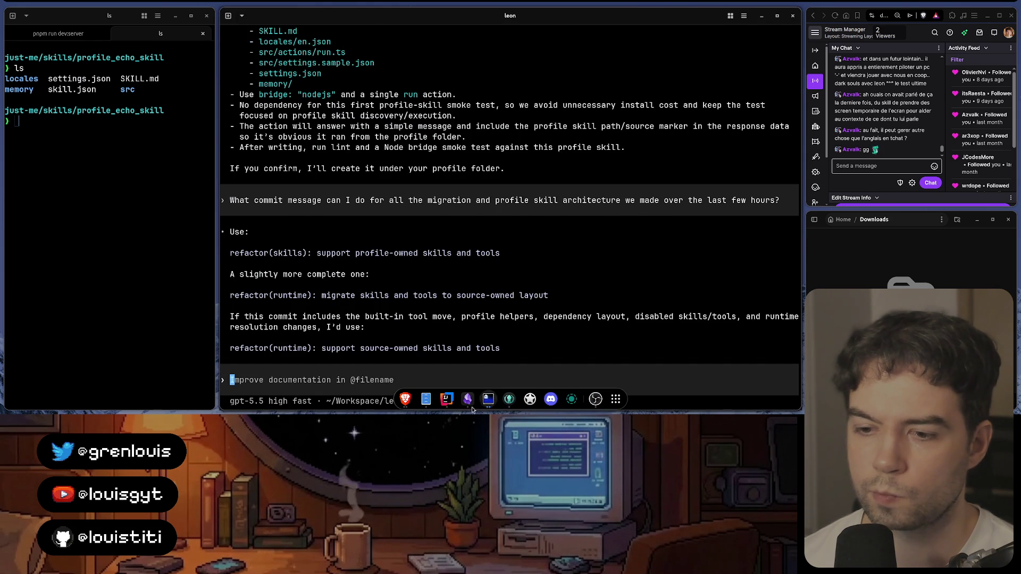
Step: Add the 'From 2026-04-30 profile-owned skills…' line with 'this commit' linked to the GitHub commit
{"action": "left_click", "coordinate": [468, 399]}
{"action": "scroll", "coordinate": [609, 176], "scroll_direction": "up", "scroll_amount": 3}
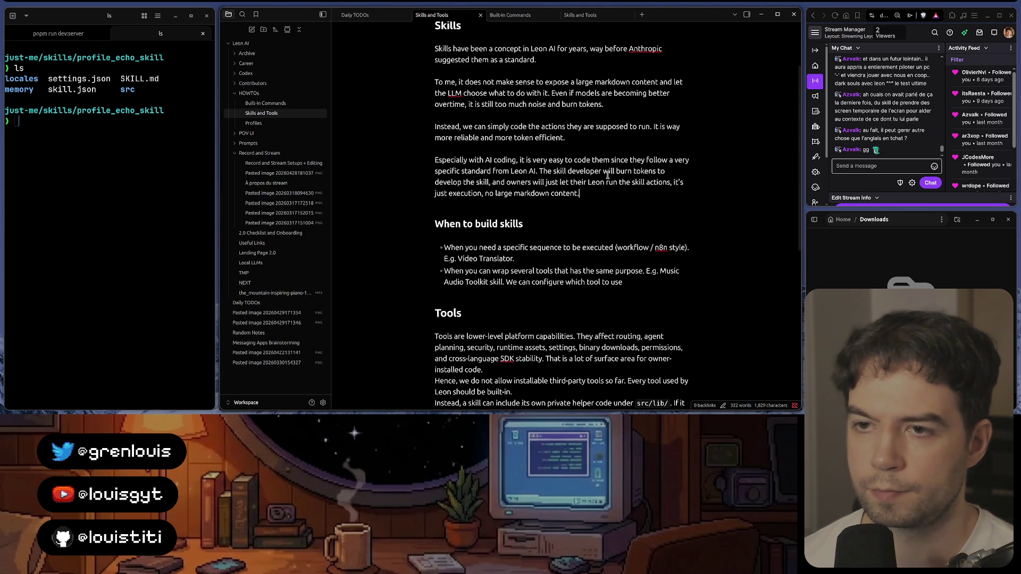
{"action": "key", "text": "Return"}
{"action": "type", "text": "From"}
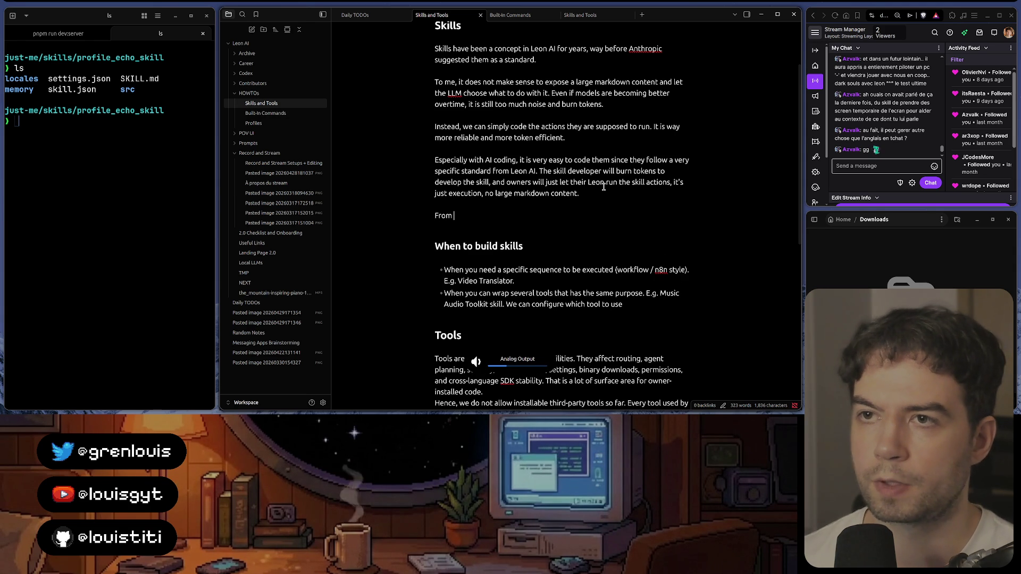
{"action": "type", "text": "2"}
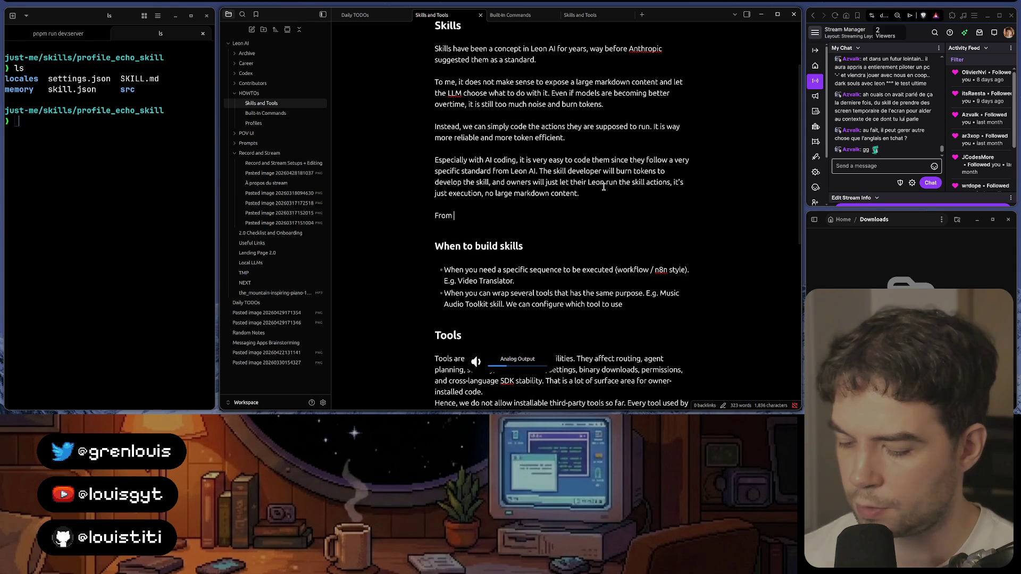
{"action": "type", "text": "026"}
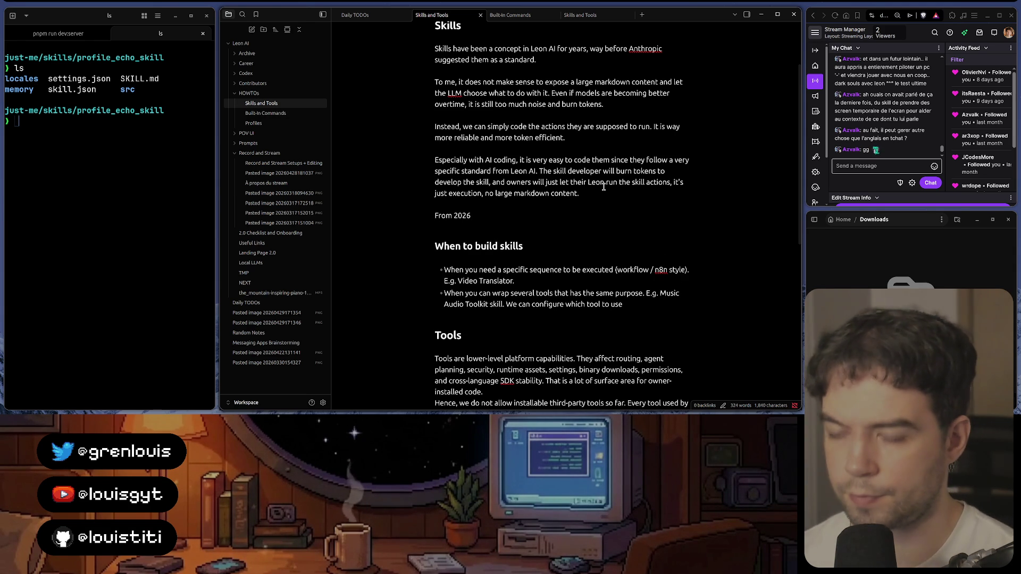
{"action": "type", "text": "-04-30: w"}
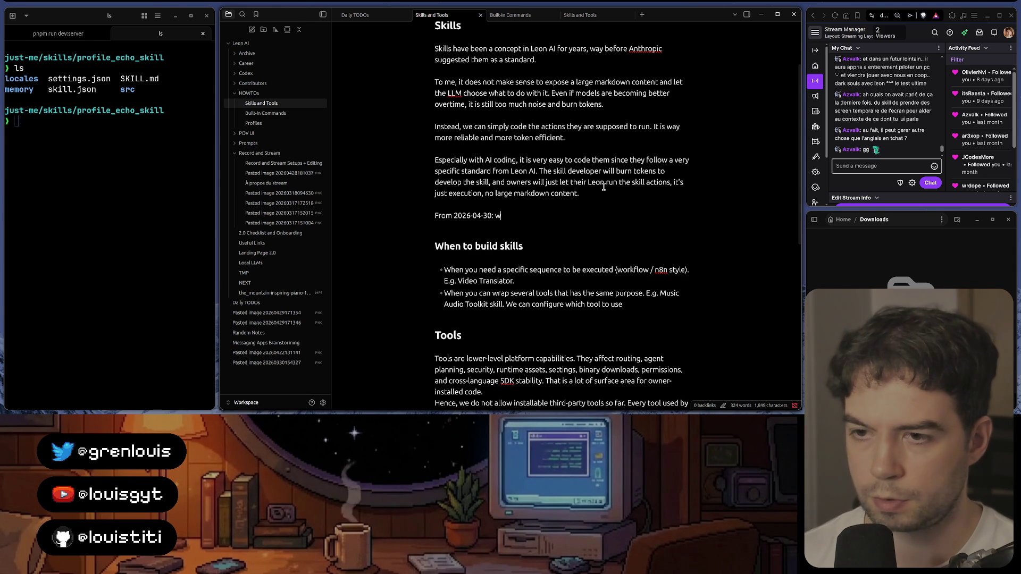
{"action": "type", "text": "e can now h"}
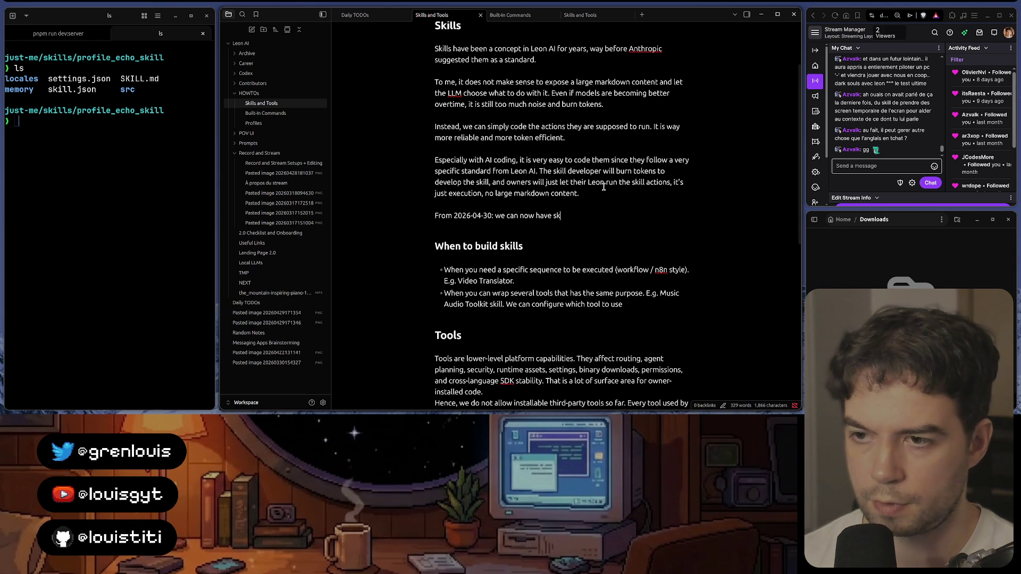
{"action": "type", "text": "ave profile-owned skills"}
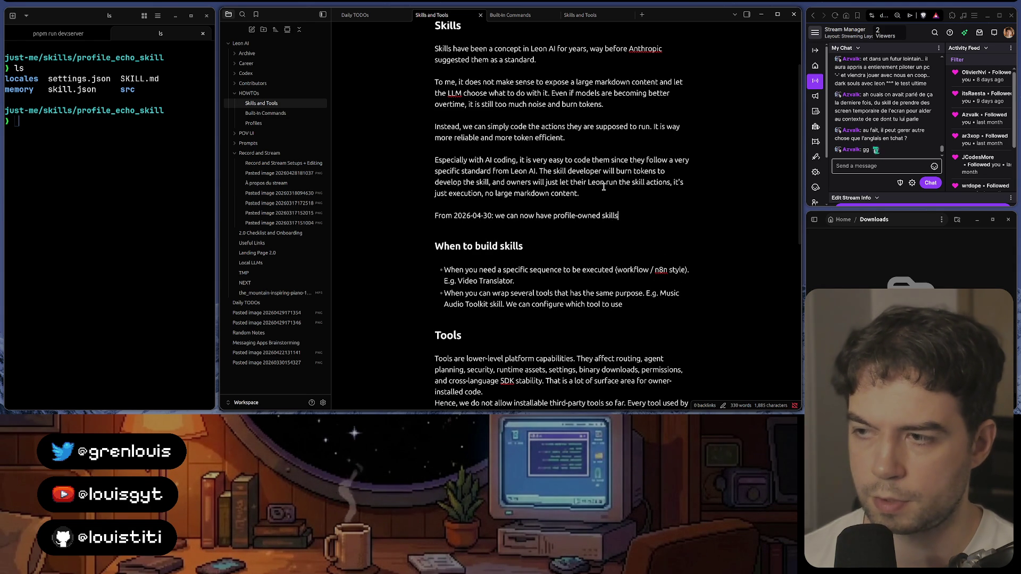
{"action": "key", "text": "BackSpace"}
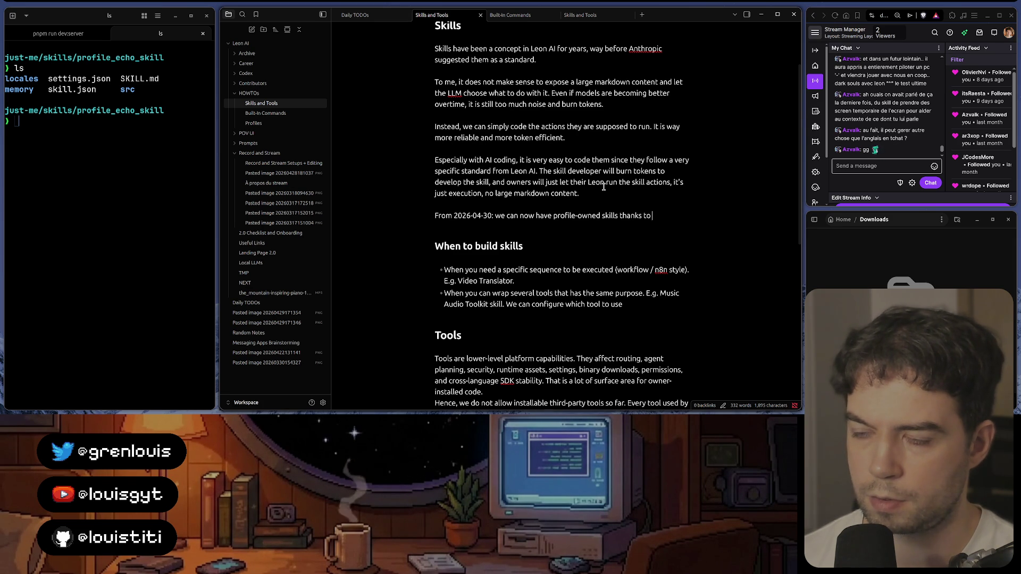
{"action": "type", "text": "this commit:"}
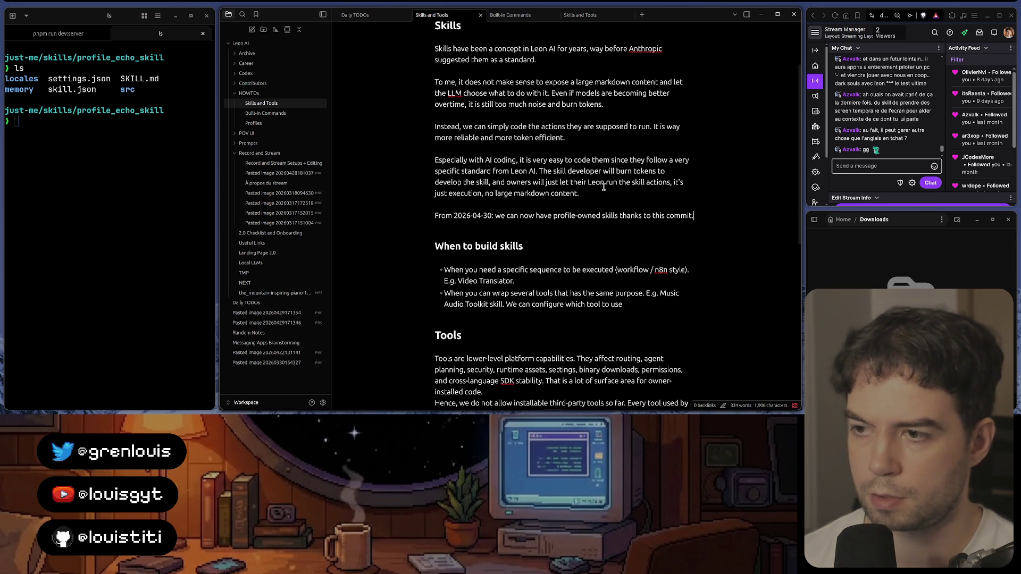
{"action": "key", "text": "ctrl+shift+Left"}
{"action": "key", "text": "ctrl+shift+Left"}
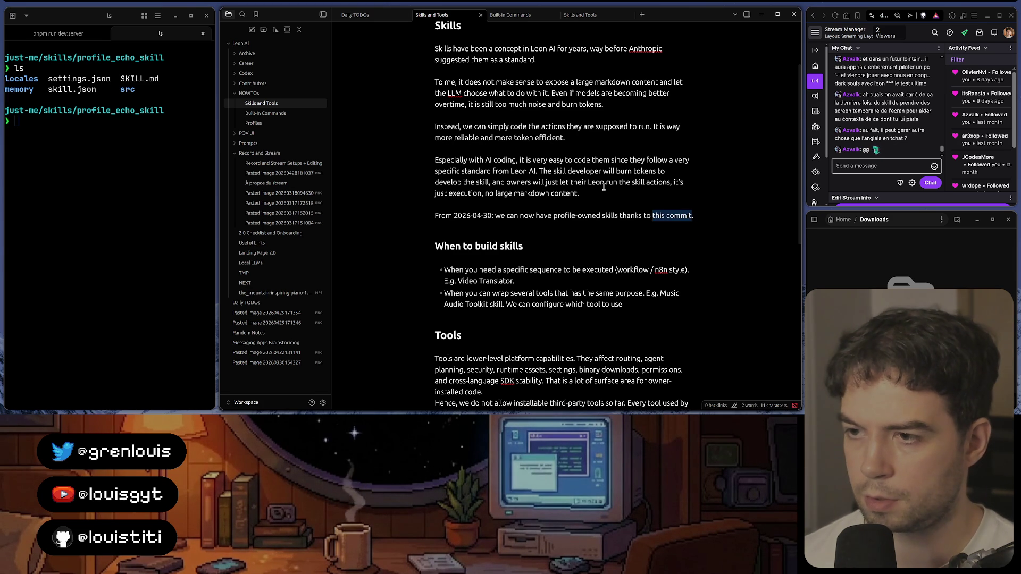
{"action": "key", "text": "ctrl+v"}
{"action": "left_click", "coordinate": [587, 170]}
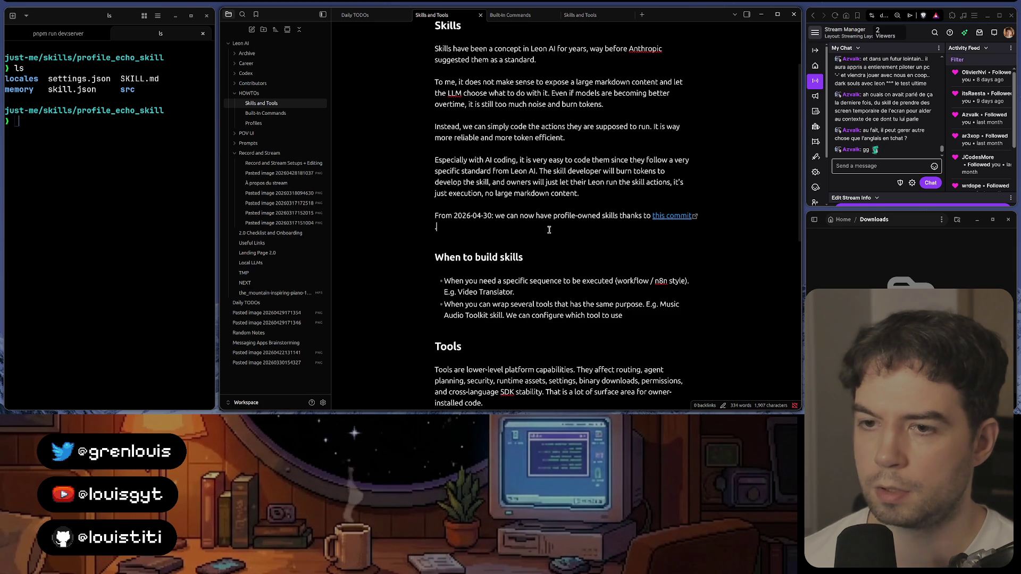
{"action": "key", "text": "BackSpace"}
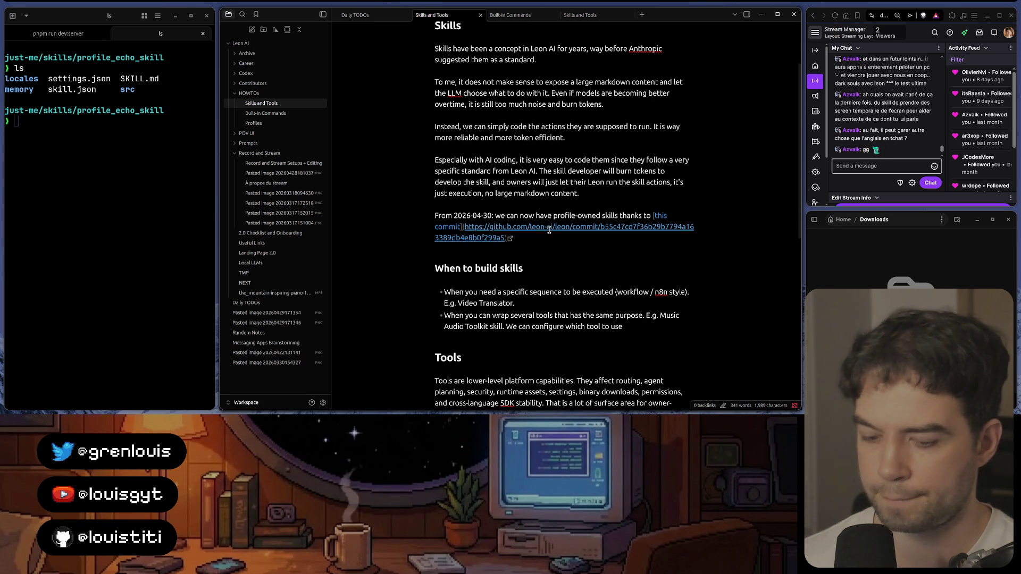
{"action": "key", "text": "End"}
{"action": "type", "text": ")."}
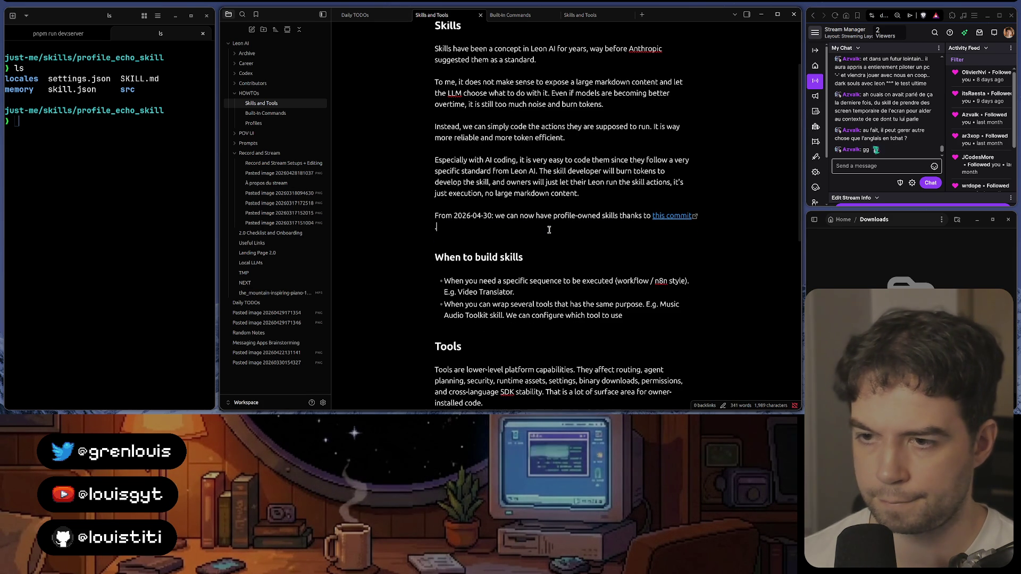
{"action": "key", "text": "alt+Tab"}
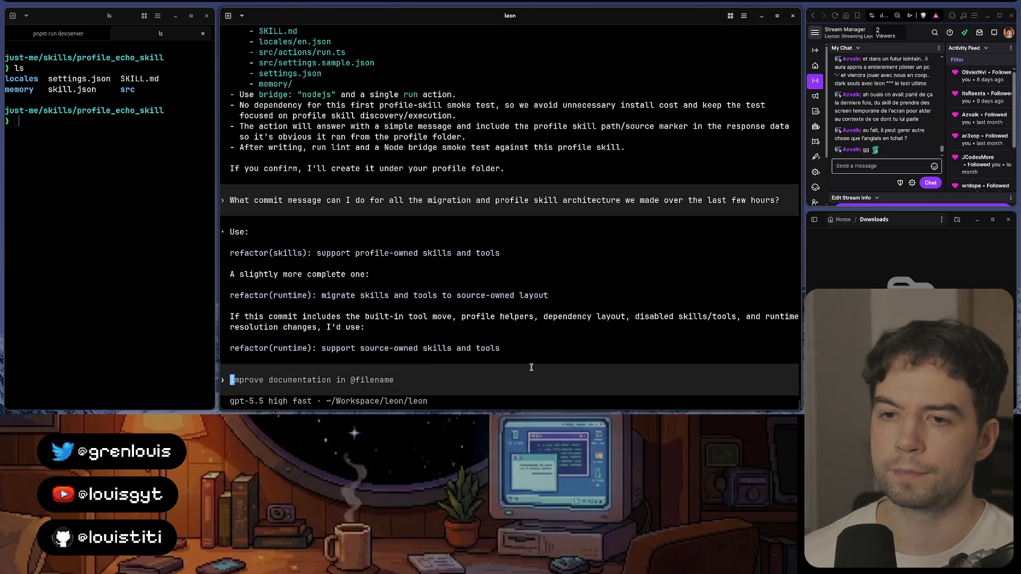
Step: Browse the leon repository's skills and tools folders on GitHub, including video_streaming, ending on the repo home
{"action": "left_click", "coordinate": [405, 399]}
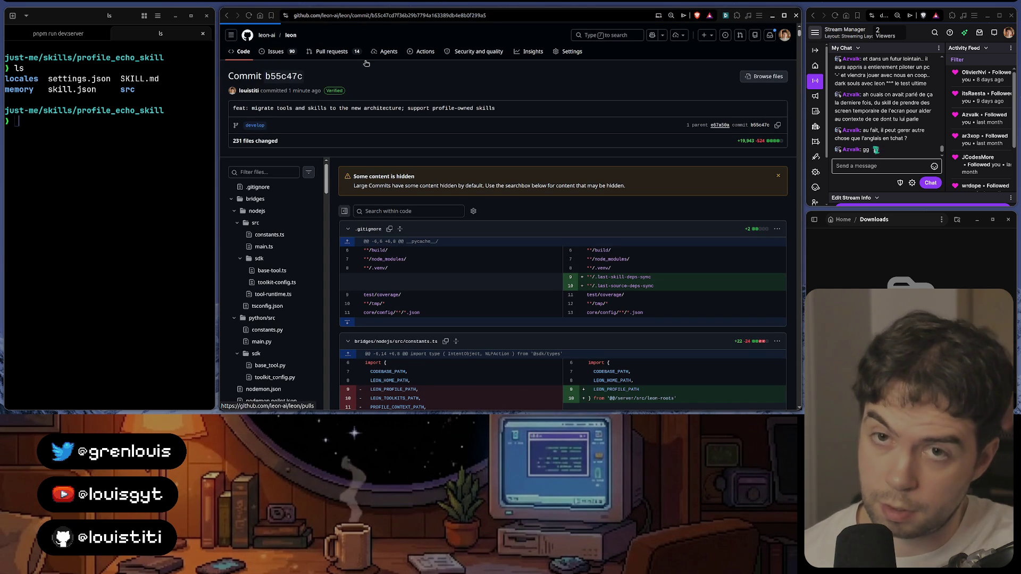
{"action": "left_click", "coordinate": [289, 34]}
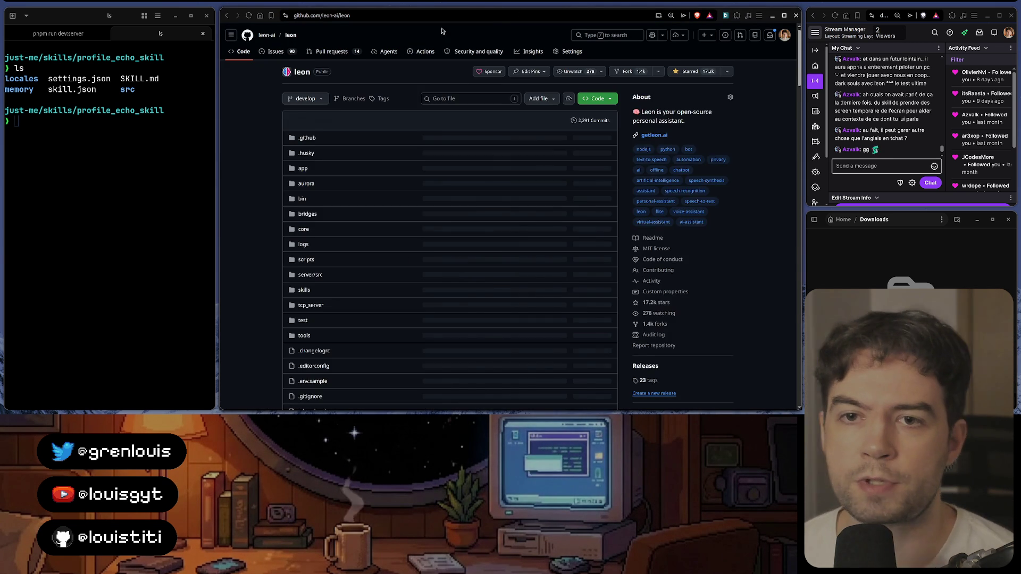
{"action": "scroll", "coordinate": [304, 327], "scroll_direction": "down", "scroll_amount": 1}
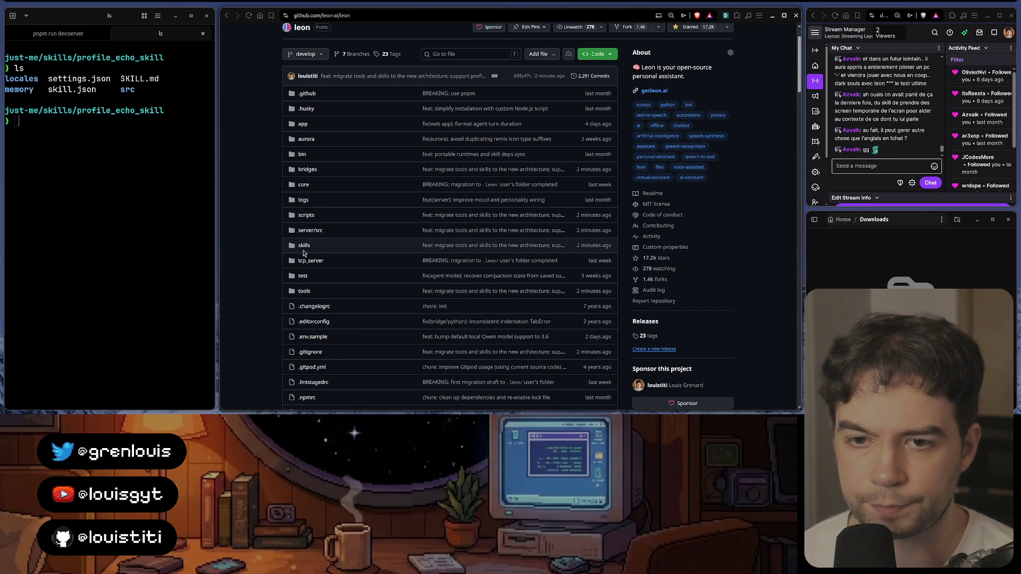
{"action": "scroll", "coordinate": [302, 122], "scroll_direction": "down", "scroll_amount": 1}
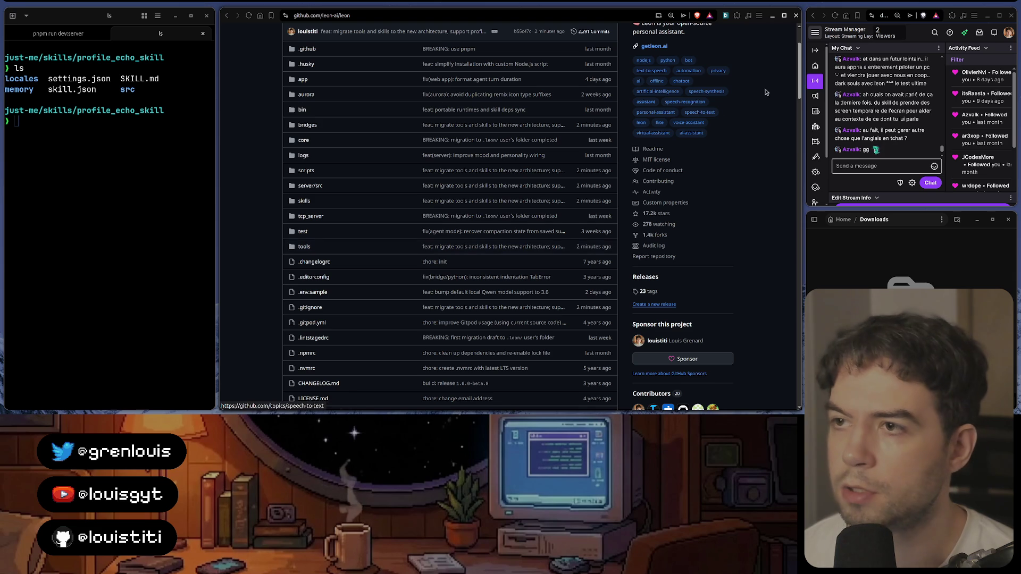
{"action": "left_click", "coordinate": [794, 30]}
{"action": "left_click", "coordinate": [746, 86]}
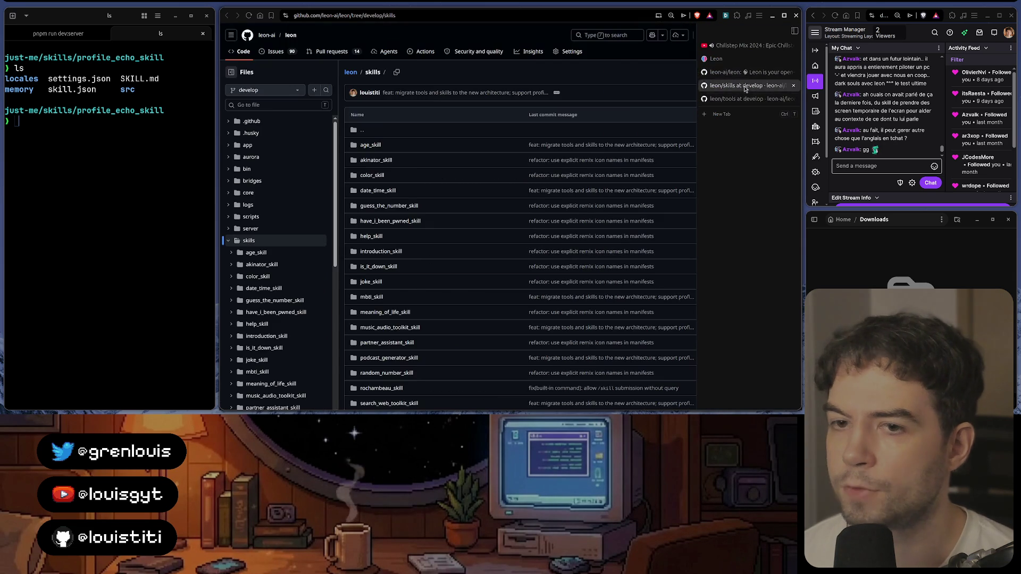
{"action": "scroll", "coordinate": [426, 184], "scroll_direction": "down", "scroll_amount": 3}
{"action": "scroll", "coordinate": [427, 184], "scroll_direction": "up", "scroll_amount": 4}
{"action": "key", "text": "ctrl+Tab"}
{"action": "scroll", "coordinate": [392, 166], "scroll_direction": "down", "scroll_amount": 3}
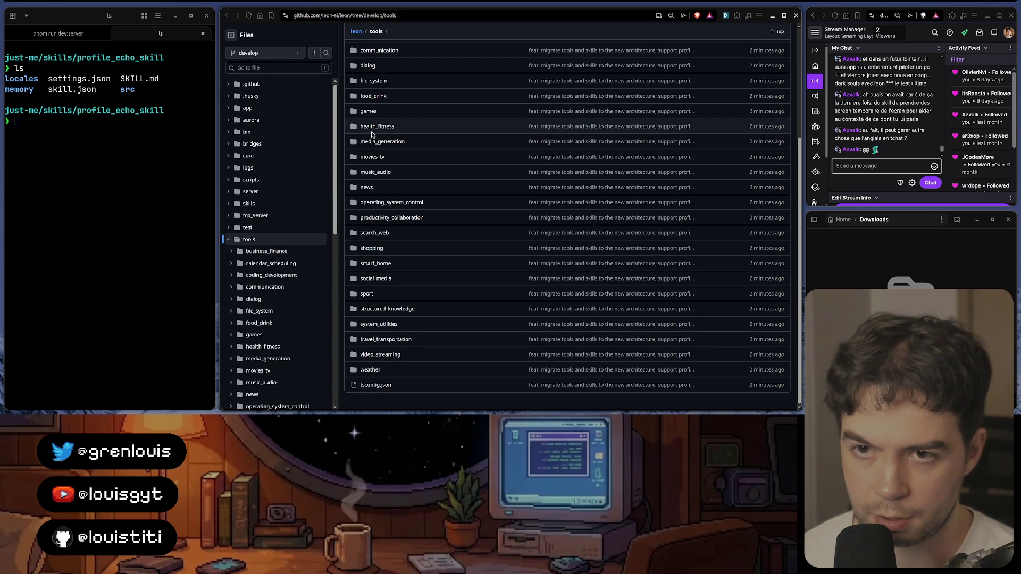
{"action": "left_click", "coordinate": [381, 355]}
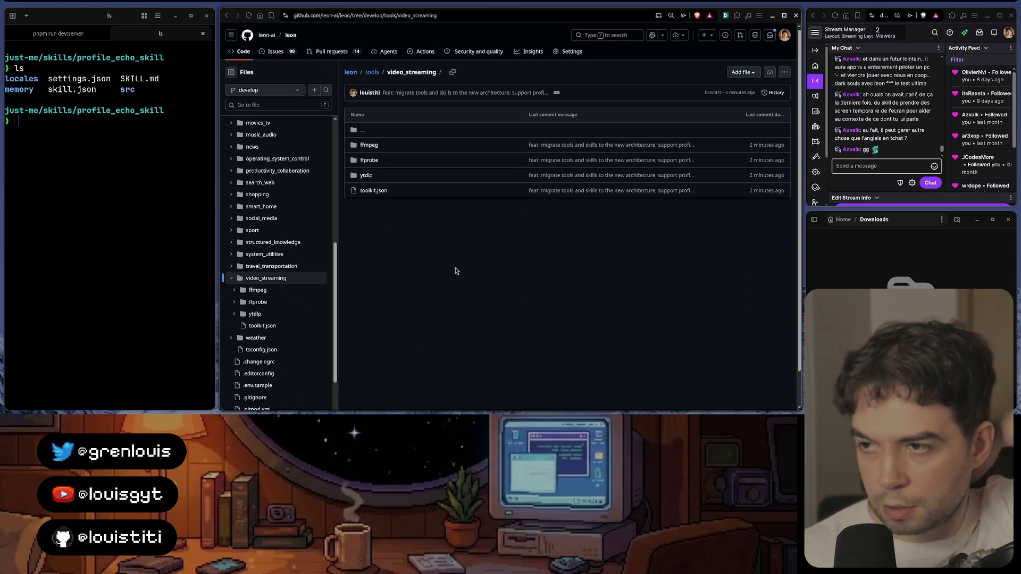
{"action": "left_click", "coordinate": [291, 34]}
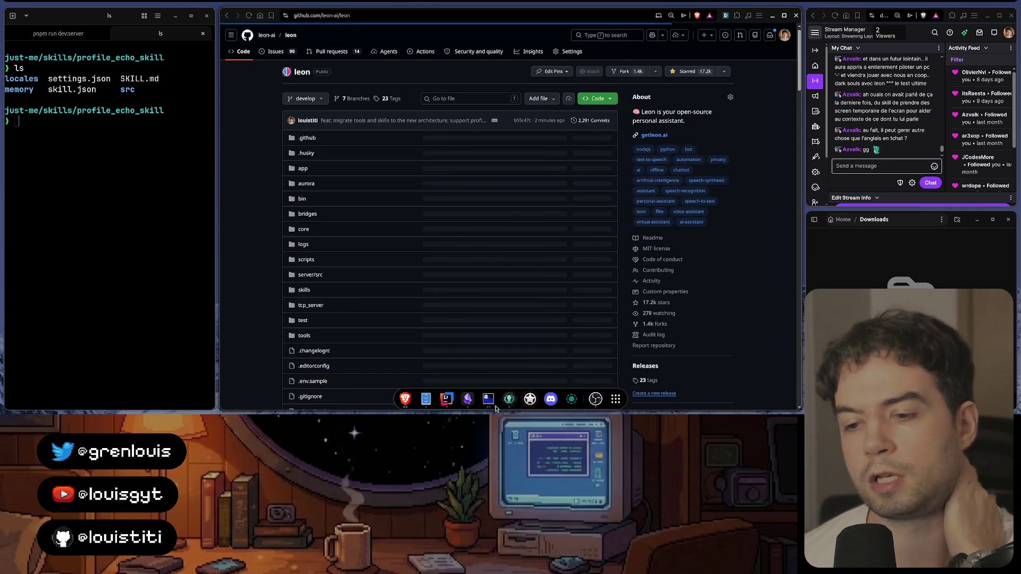
Step: Delete the finished Codex-session and third-party skill TODO paragraphs from Daily TODOs
{"action": "key", "text": "alt+Tab"}
{"action": "scroll", "coordinate": [526, 209], "scroll_direction": "up", "scroll_amount": 3}
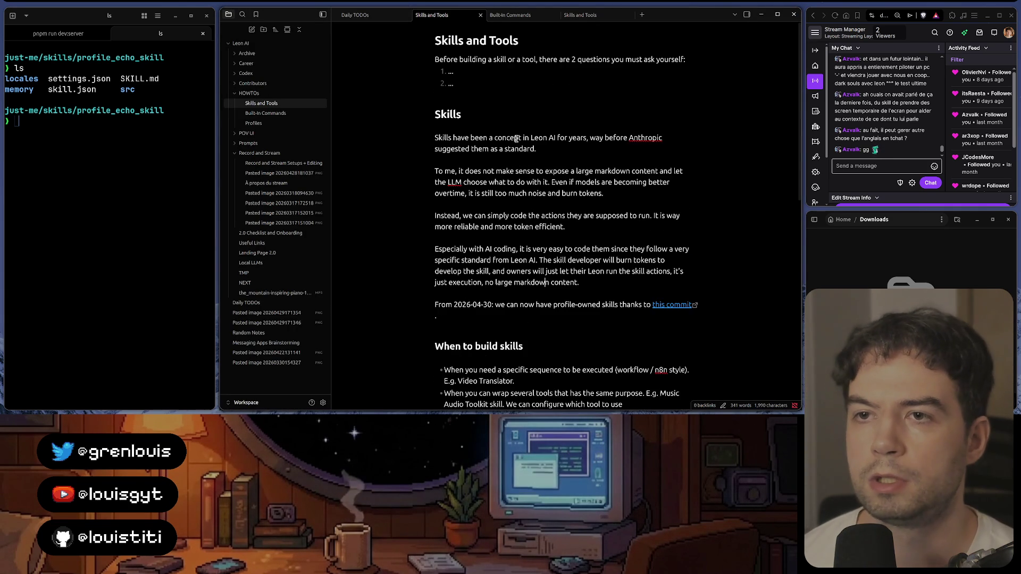
{"action": "left_click", "coordinate": [359, 14]}
{"action": "left_click", "coordinate": [322, 14]}
{"action": "scroll", "coordinate": [524, 233], "scroll_direction": "up", "scroll_amount": 2}
{"action": "scroll", "coordinate": [478, 275], "scroll_direction": "down", "scroll_amount": 2}
{"action": "left_click_drag", "start_coordinate": [465, 235], "coordinate": [344, 153]}
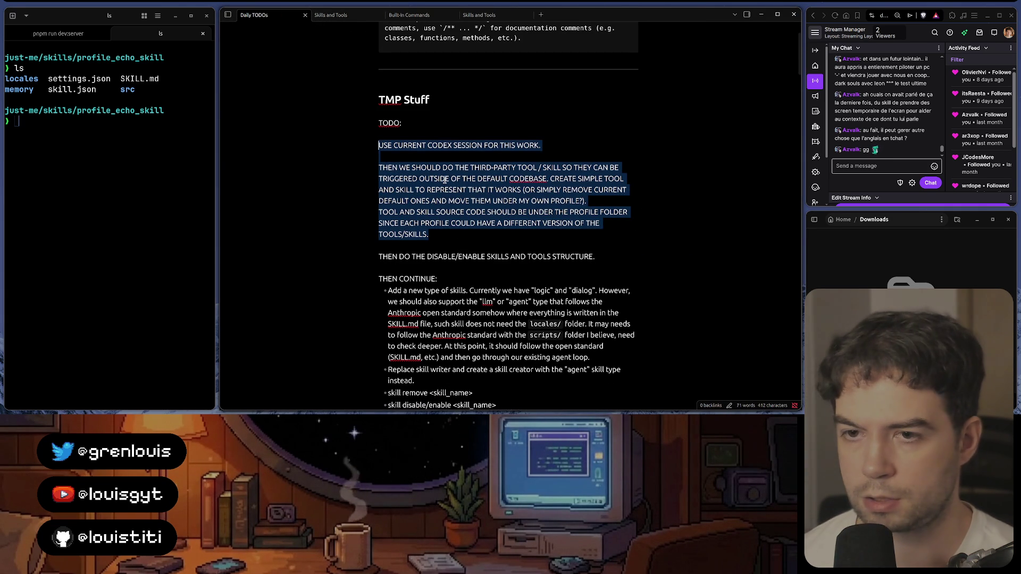
{"action": "key", "text": "BackSpace"}
{"action": "key", "text": "BackSpace"}
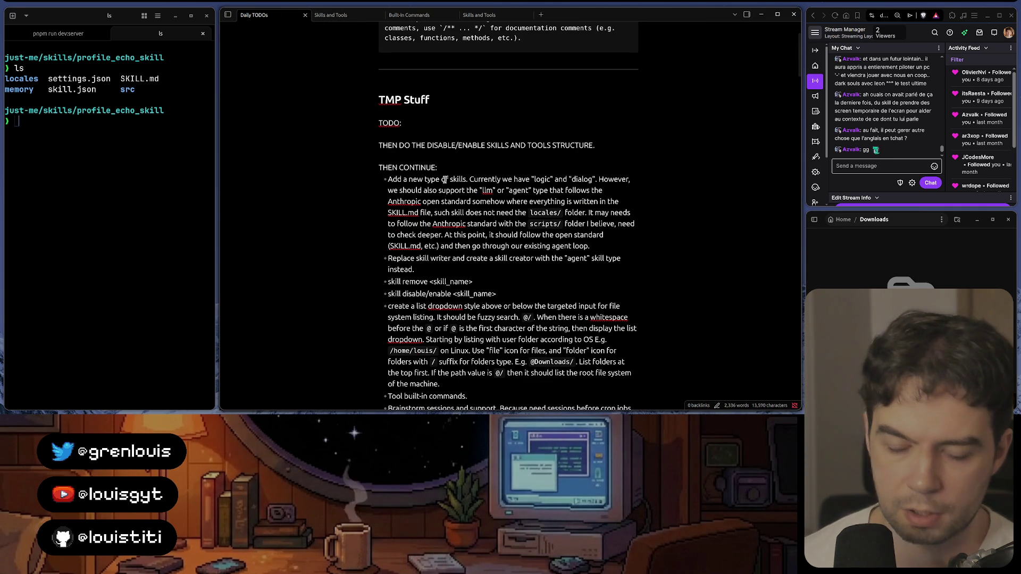
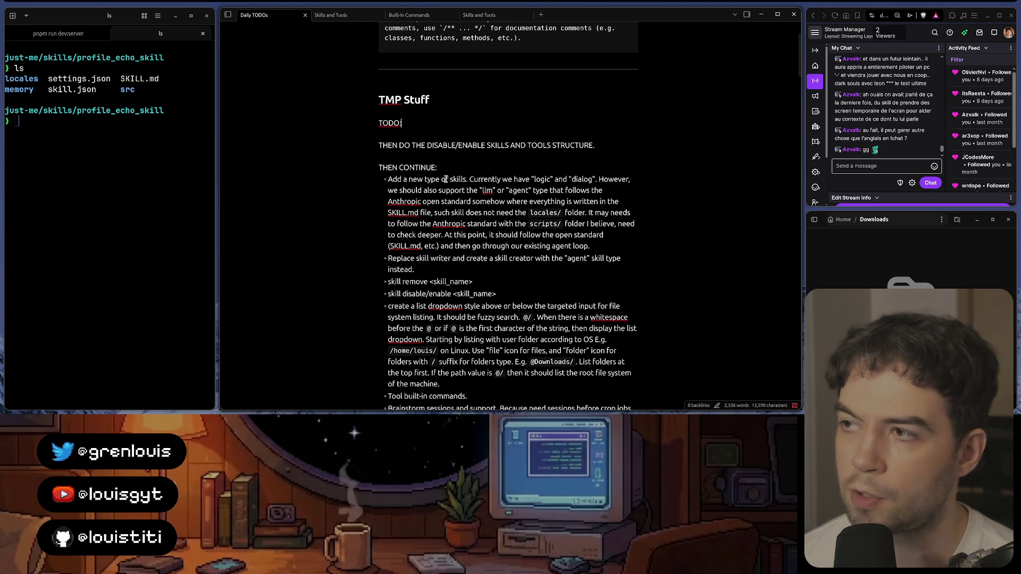
Step: Leave the new skill type item and look up skill.md in a new browser window
{"action": "left_click_drag", "start_coordinate": [604, 192], "coordinate": [385, 180]}
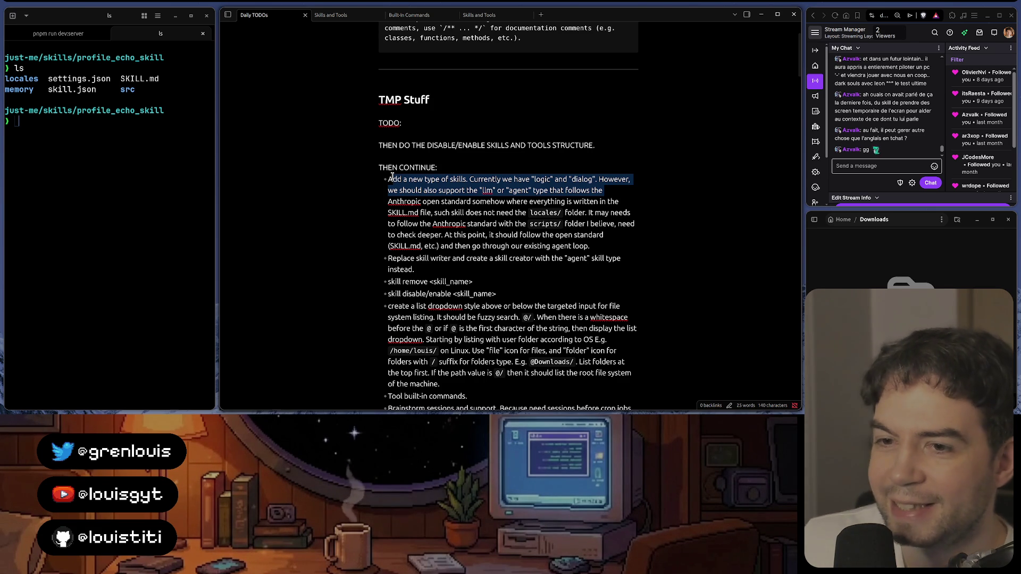
{"action": "left_click", "coordinate": [435, 179]}
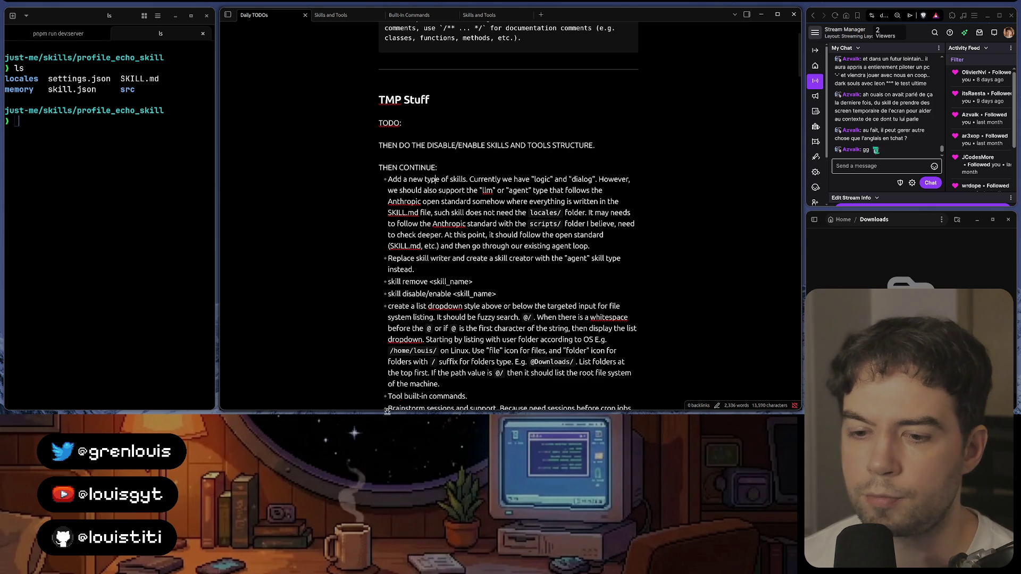
{"action": "key", "text": "alt+Tab"}
{"action": "key", "text": "ctrl+n"}
{"action": "type", "text": "skill.md"}
{"action": "key", "text": "Return"}
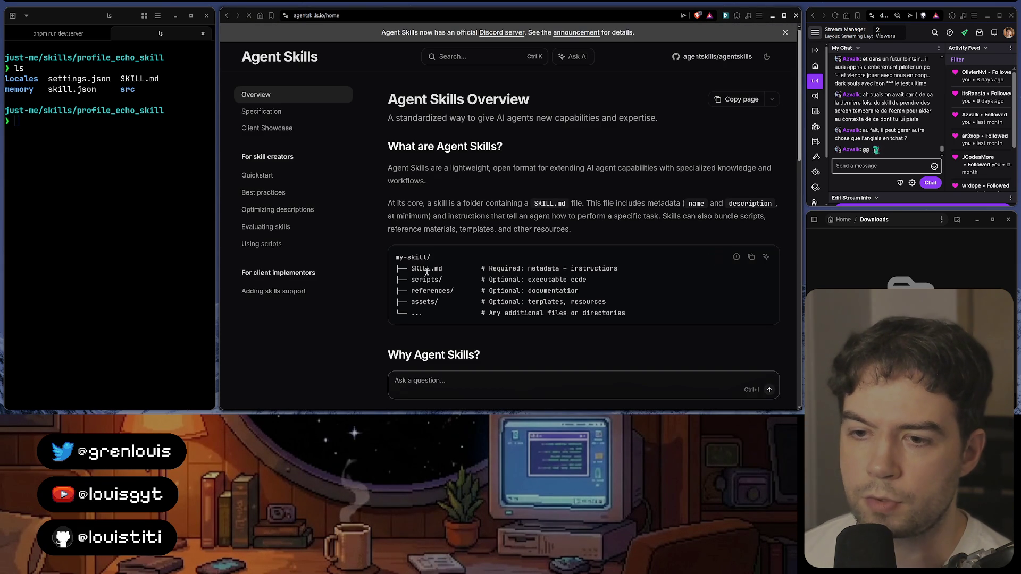
Step: Copy the Agent Skills overview URL, then bring GitKraken Desktop forward via the dock
{"action": "left_click", "coordinate": [412, 16]}
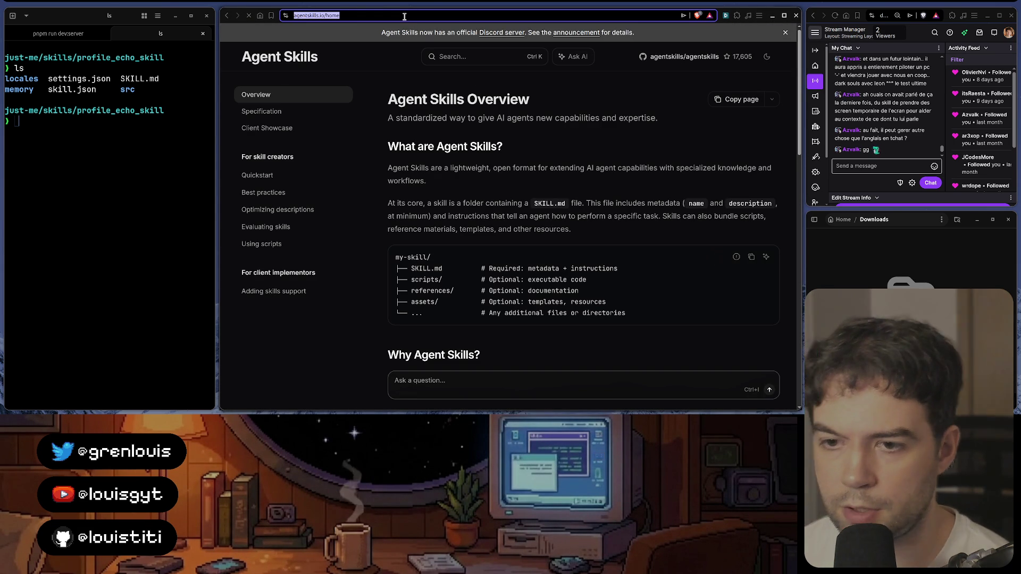
{"action": "scroll", "coordinate": [558, 206], "scroll_direction": "down", "scroll_amount": 2}
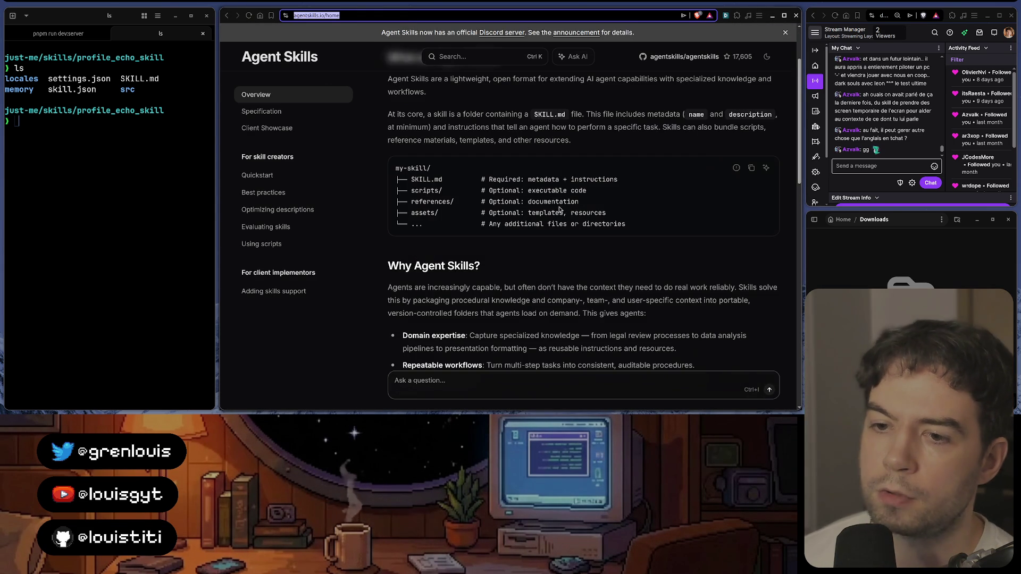
{"action": "scroll", "coordinate": [559, 205], "scroll_direction": "down", "scroll_amount": 3}
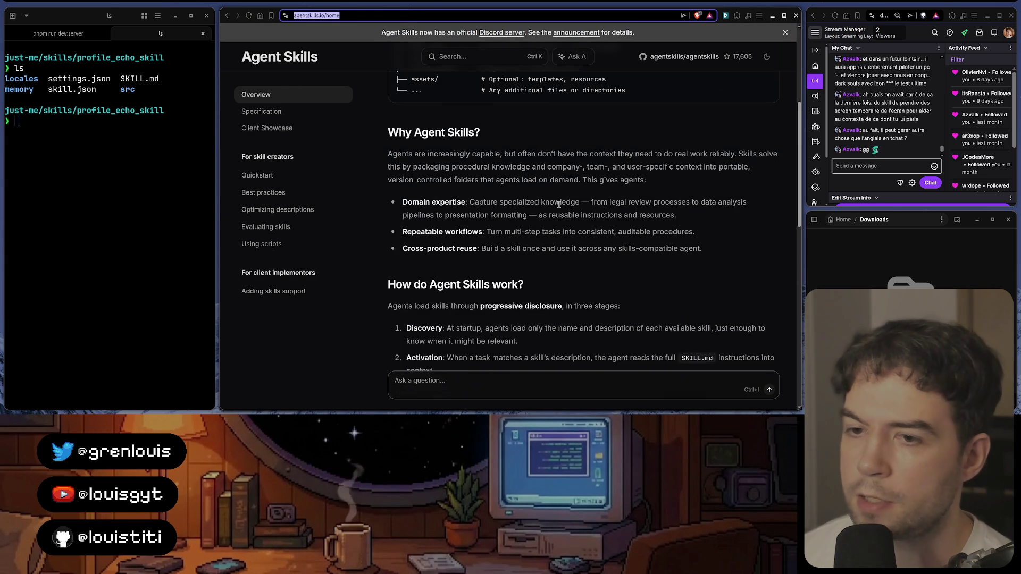
{"action": "scroll", "coordinate": [559, 208], "scroll_direction": "down", "scroll_amount": 3}
{"action": "scroll", "coordinate": [559, 206], "scroll_direction": "down", "scroll_amount": 1}
{"action": "scroll", "coordinate": [562, 212], "scroll_direction": "up", "scroll_amount": 1}
{"action": "scroll", "coordinate": [579, 221], "scroll_direction": "down", "scroll_amount": 3}
{"action": "scroll", "coordinate": [579, 224], "scroll_direction": "up", "scroll_amount": 2}
{"action": "scroll", "coordinate": [579, 224], "scroll_direction": "up", "scroll_amount": 2}
{"action": "scroll", "coordinate": [580, 224], "scroll_direction": "up", "scroll_amount": 2}
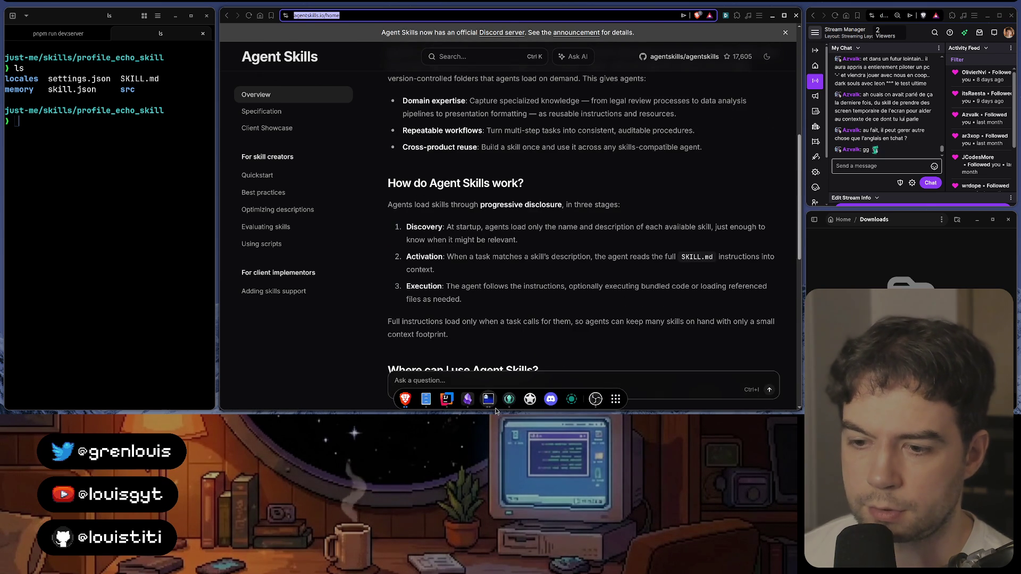
{"action": "left_click", "coordinate": [496, 407]}
{"action": "left_click", "coordinate": [507, 405]}
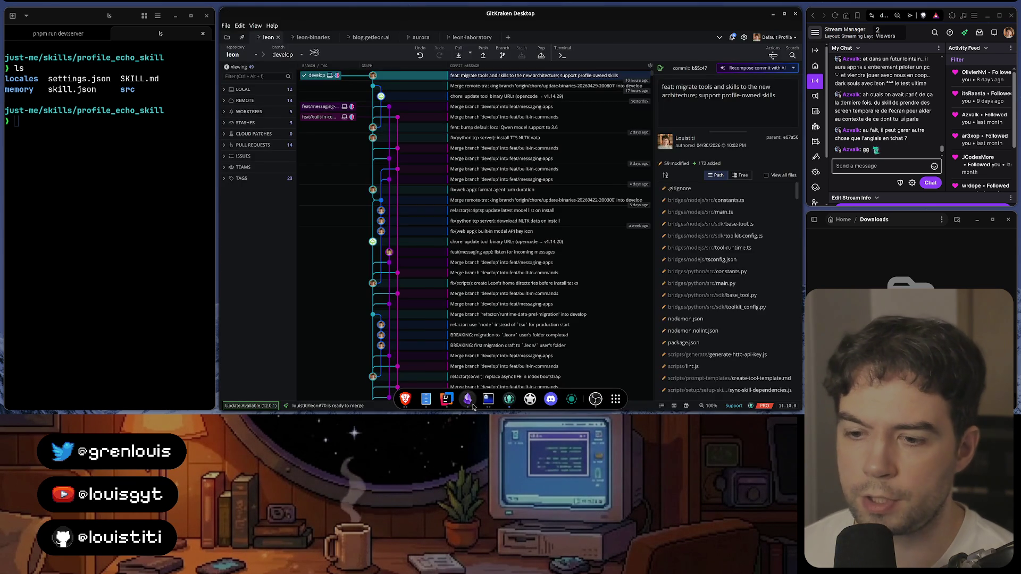
{"action": "left_click", "coordinate": [468, 400]}
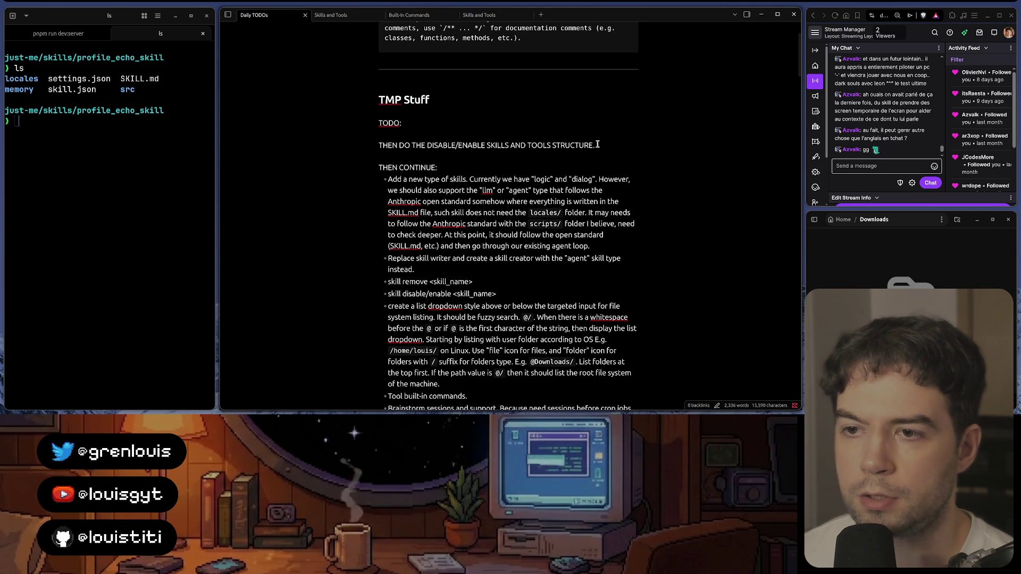
{"action": "left_click", "coordinate": [607, 247]}
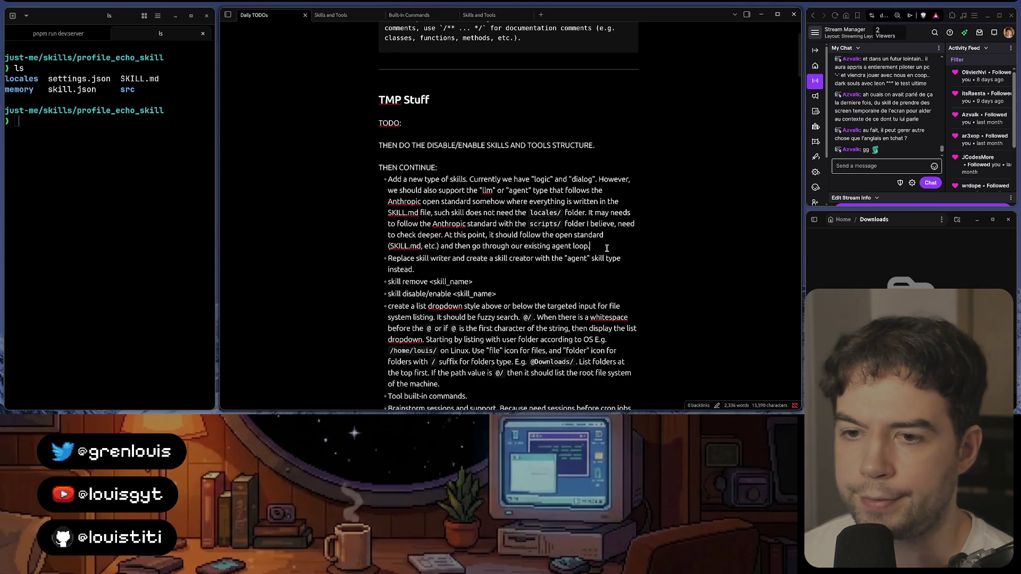
{"action": "type", "text": " Follow:"}
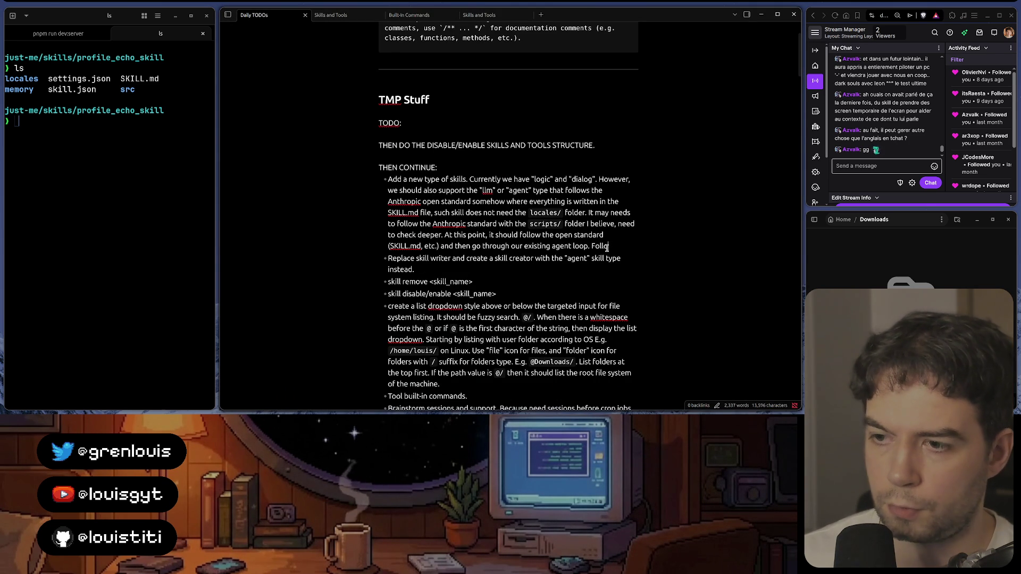
{"action": "type", "text": "https://agentskills.io/home"}
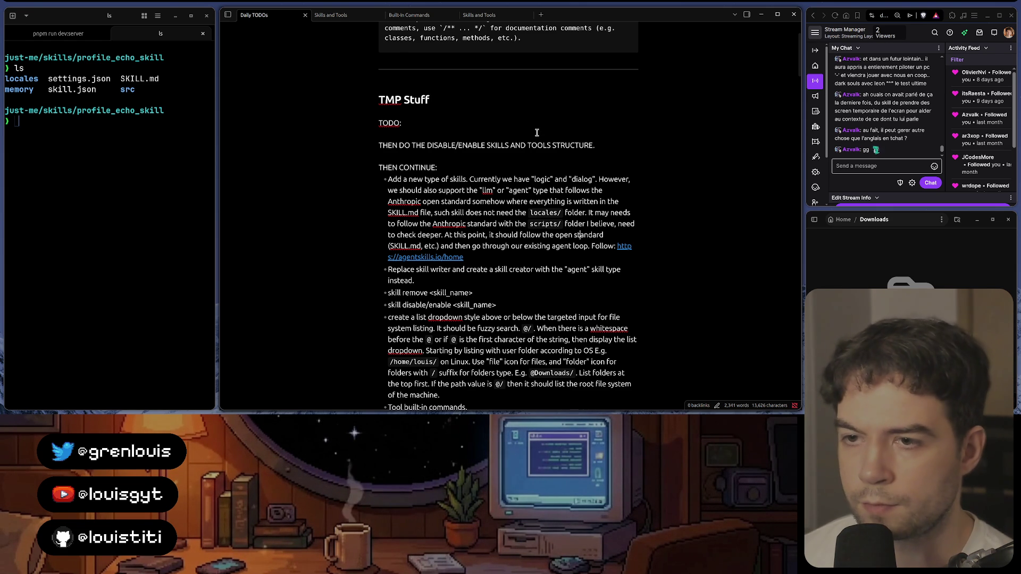
{"action": "scroll", "coordinate": [537, 145], "scroll_direction": "down", "scroll_amount": 1}
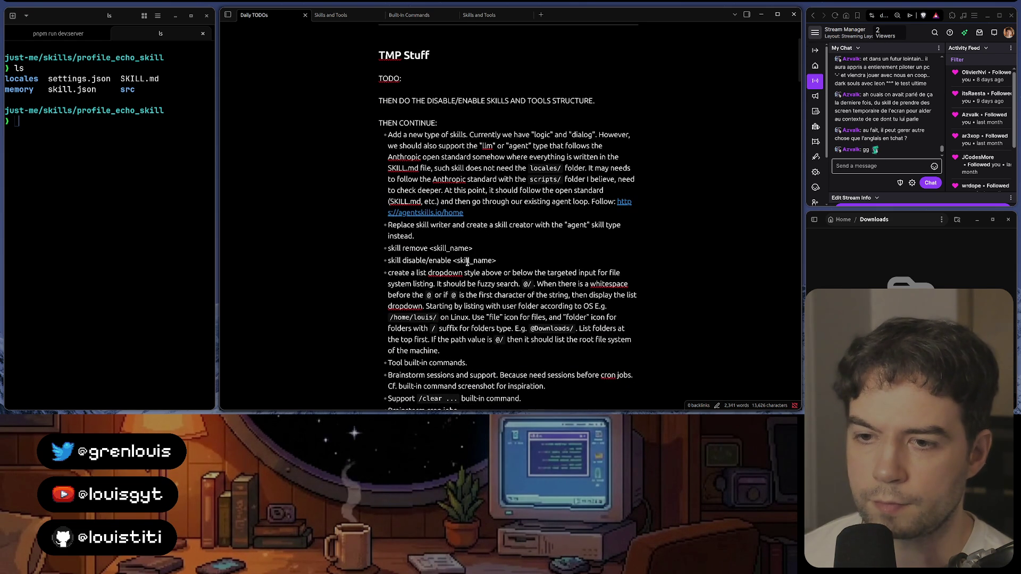
{"action": "left_click_drag", "start_coordinate": [429, 273], "coordinate": [519, 285]}
{"action": "left_click", "coordinate": [521, 211]}
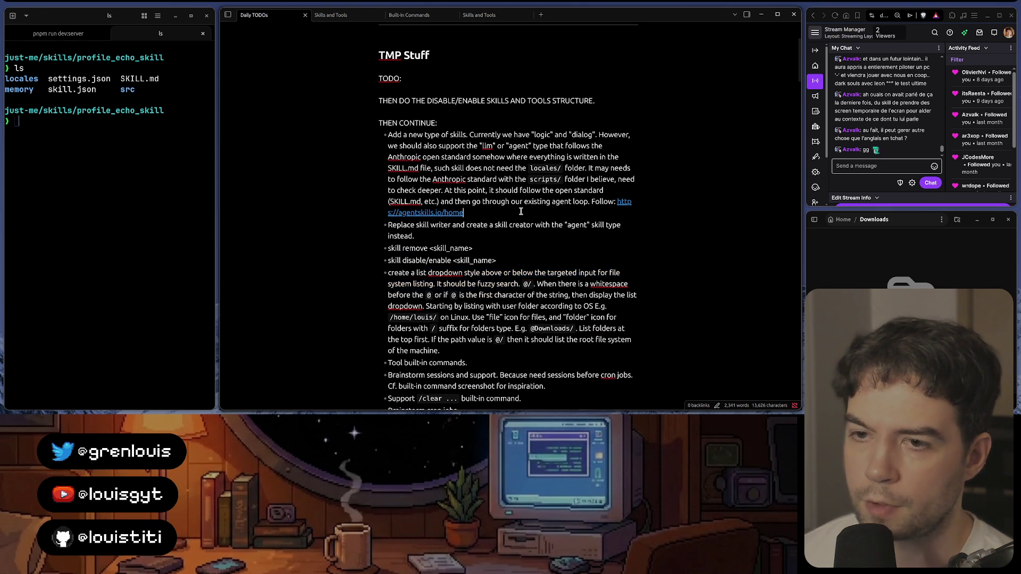
{"action": "scroll", "coordinate": [520, 211], "scroll_direction": "down", "scroll_amount": 2}
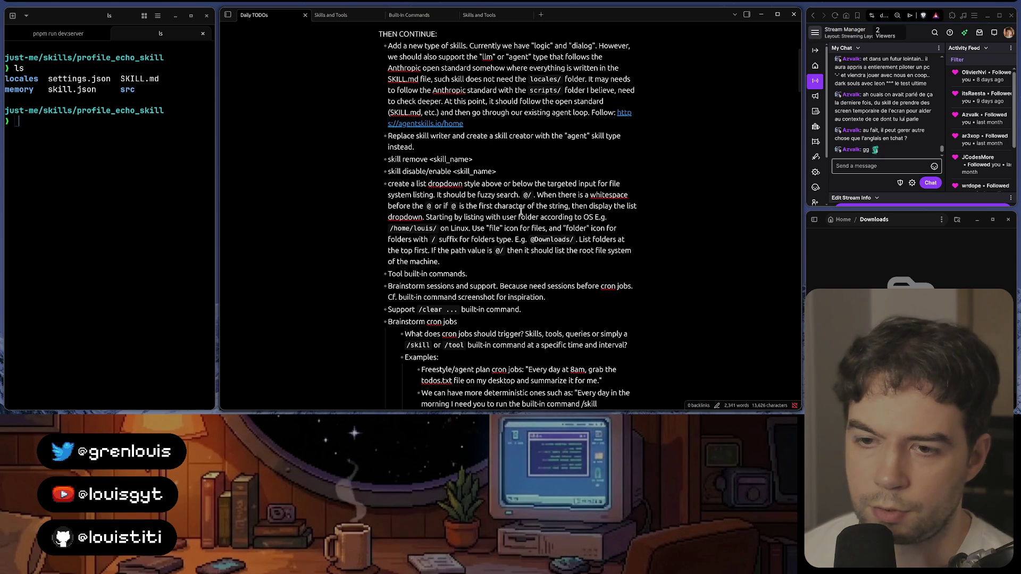
{"action": "triple_click", "coordinate": [434, 273]}
{"action": "triple_click", "coordinate": [434, 273]}
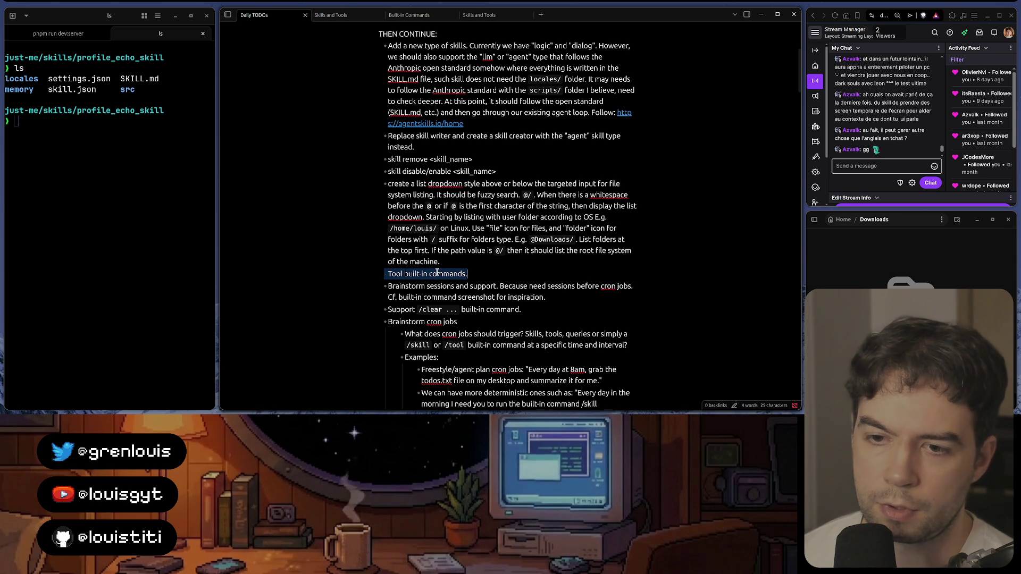
{"action": "left_click", "coordinate": [435, 274]}
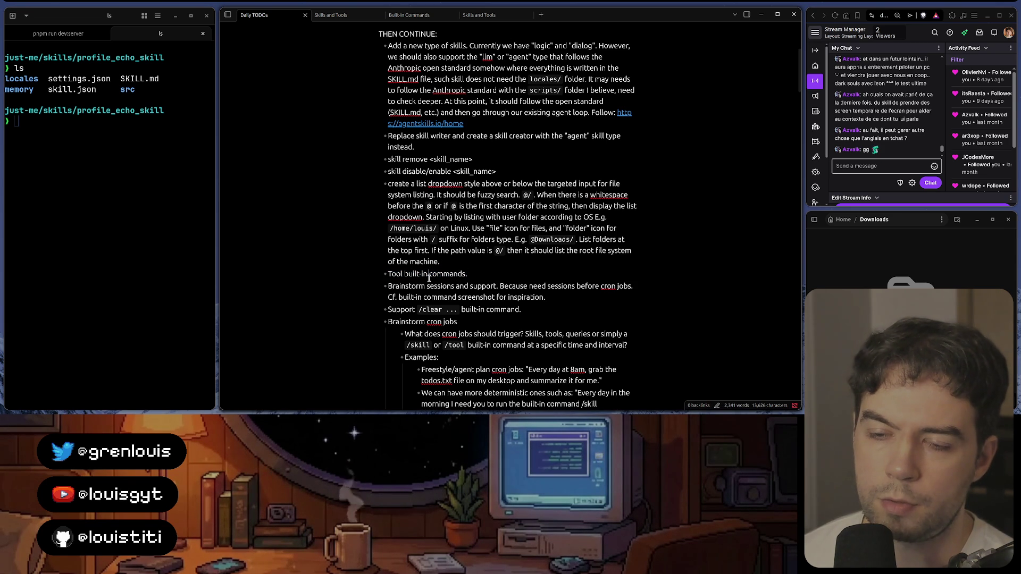
{"action": "left_click", "coordinate": [425, 17]}
{"action": "scroll", "coordinate": [491, 200], "scroll_direction": "up", "scroll_amount": 5}
{"action": "scroll", "coordinate": [491, 200], "scroll_direction": "up", "scroll_amount": 5}
{"action": "scroll", "coordinate": [491, 200], "scroll_direction": "up", "scroll_amount": 1}
{"action": "scroll", "coordinate": [491, 199], "scroll_direction": "up", "scroll_amount": 5}
{"action": "scroll", "coordinate": [491, 200], "scroll_direction": "down", "scroll_amount": 10}
{"action": "scroll", "coordinate": [491, 199], "scroll_direction": "down", "scroll_amount": 5}
{"action": "scroll", "coordinate": [491, 199], "scroll_direction": "up", "scroll_amount": 2}
{"action": "scroll", "coordinate": [491, 200], "scroll_direction": "up", "scroll_amount": 3}
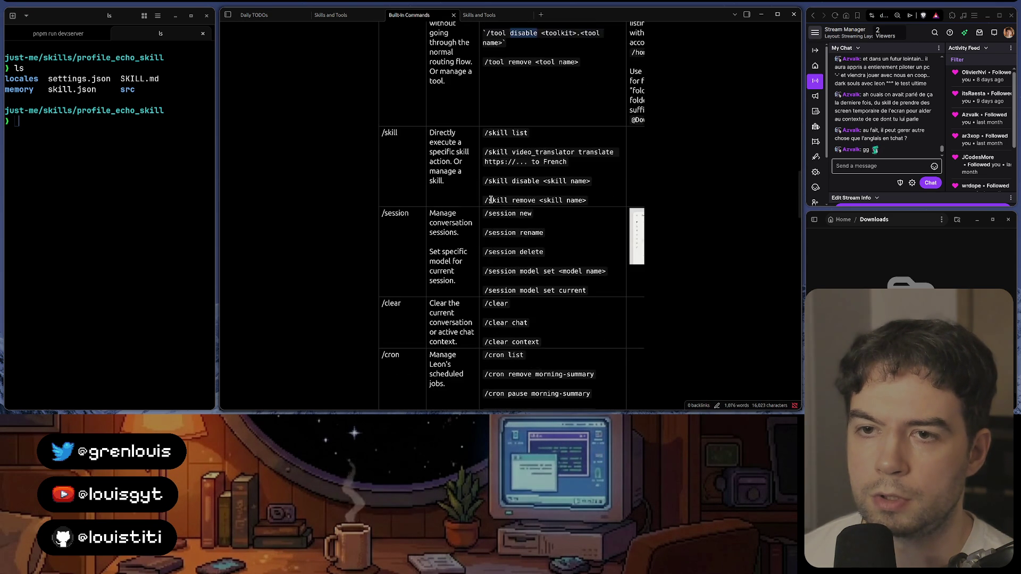
{"action": "scroll", "coordinate": [528, 234], "scroll_direction": "up", "scroll_amount": 2}
{"action": "left_click", "coordinate": [528, 234]}
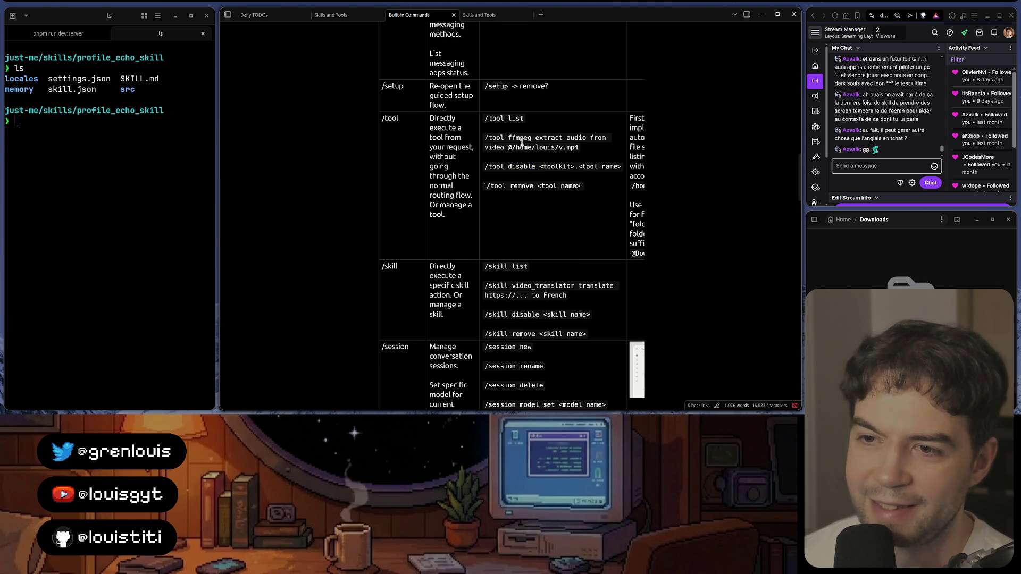
{"action": "left_click", "coordinate": [533, 166]}
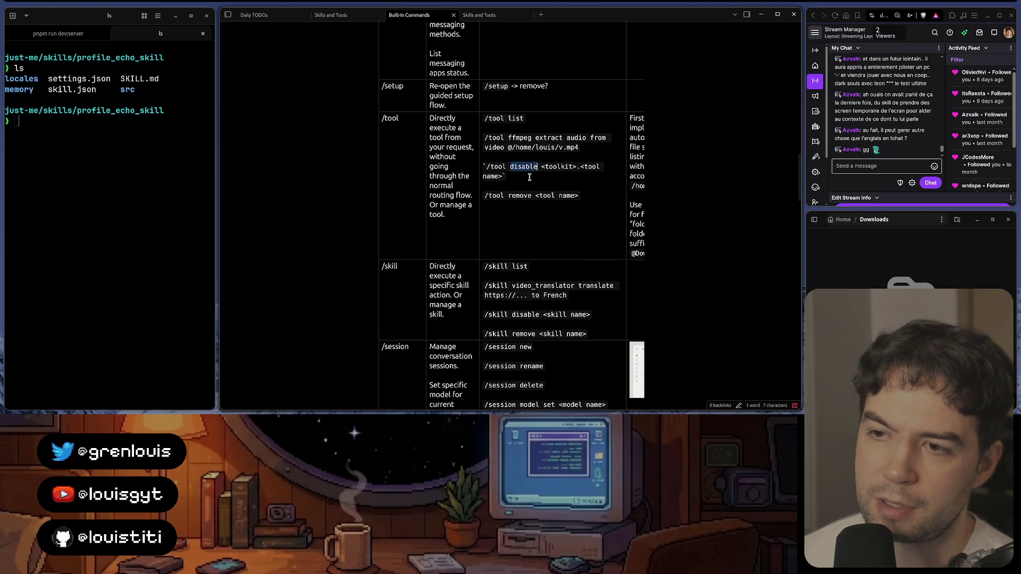
{"action": "left_click", "coordinate": [269, 20]}
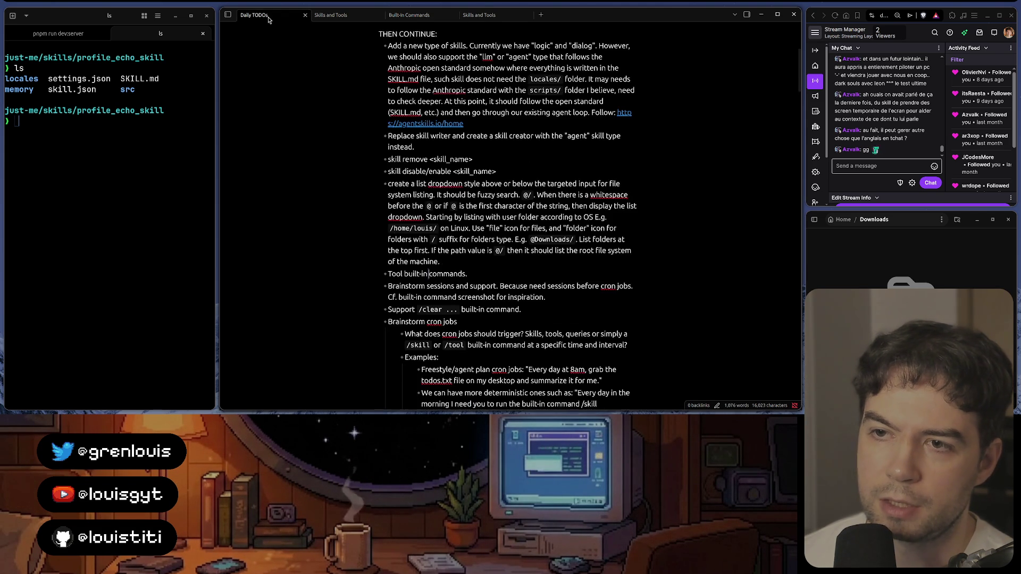
{"action": "scroll", "coordinate": [483, 147], "scroll_direction": "up", "scroll_amount": 3}
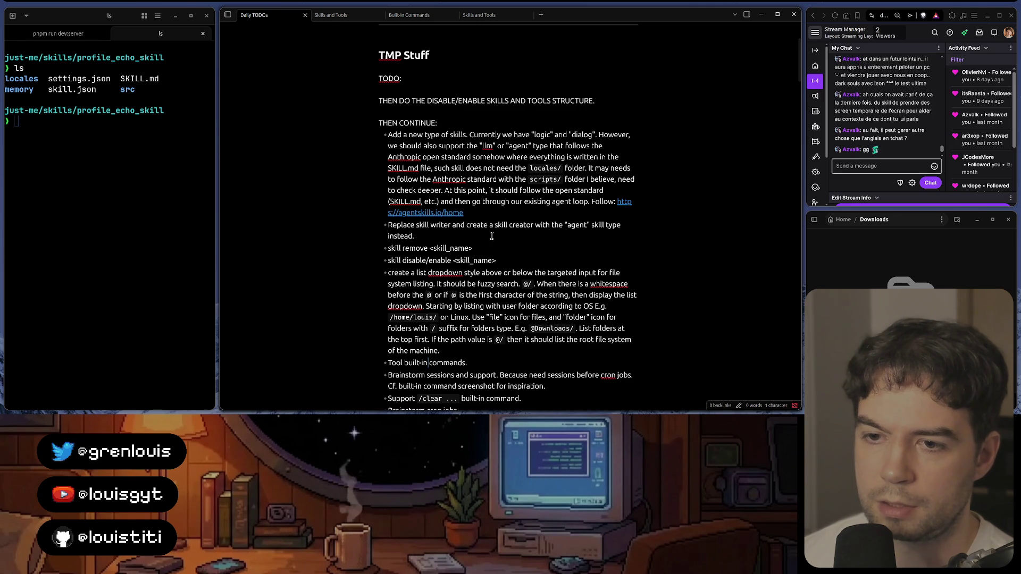
Step: Glance at the Skills and Tools and Built-in Commands notes, then return to Daily TODOs
{"action": "left_click", "coordinate": [344, 17]}
{"action": "scroll", "coordinate": [543, 192], "scroll_direction": "down", "scroll_amount": 5}
{"action": "scroll", "coordinate": [544, 192], "scroll_direction": "down", "scroll_amount": 2}
{"action": "scroll", "coordinate": [543, 191], "scroll_direction": "up", "scroll_amount": 1}
{"action": "left_click", "coordinate": [409, 15]}
{"action": "left_click", "coordinate": [272, 18]}
{"action": "scroll", "coordinate": [487, 189], "scroll_direction": "down", "scroll_amount": 5}
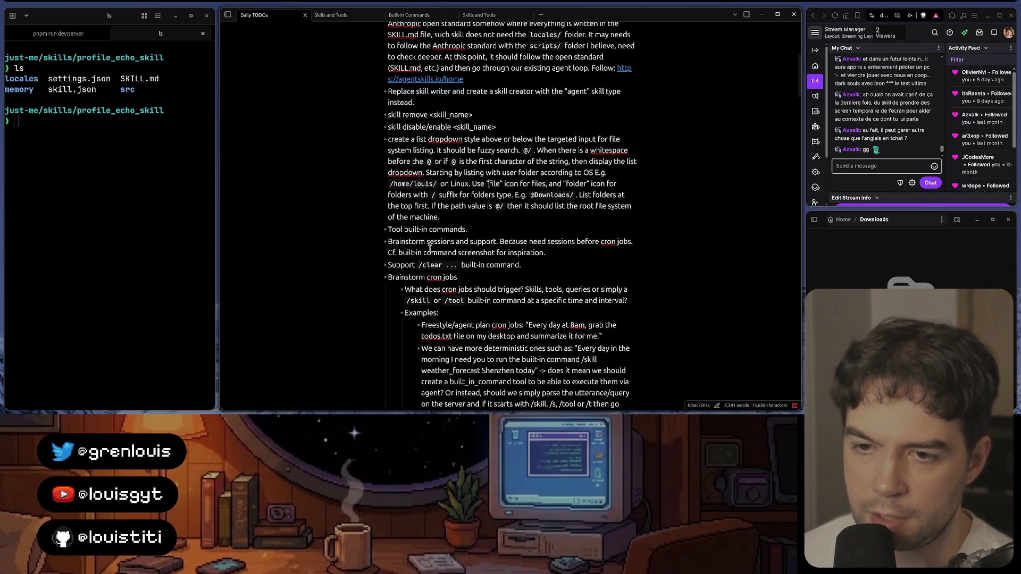
Step: Review the brainstorm sessions and cron job notes, then switch to the Agent Skills docs
{"action": "left_click_drag", "start_coordinate": [427, 242], "coordinate": [555, 253]}
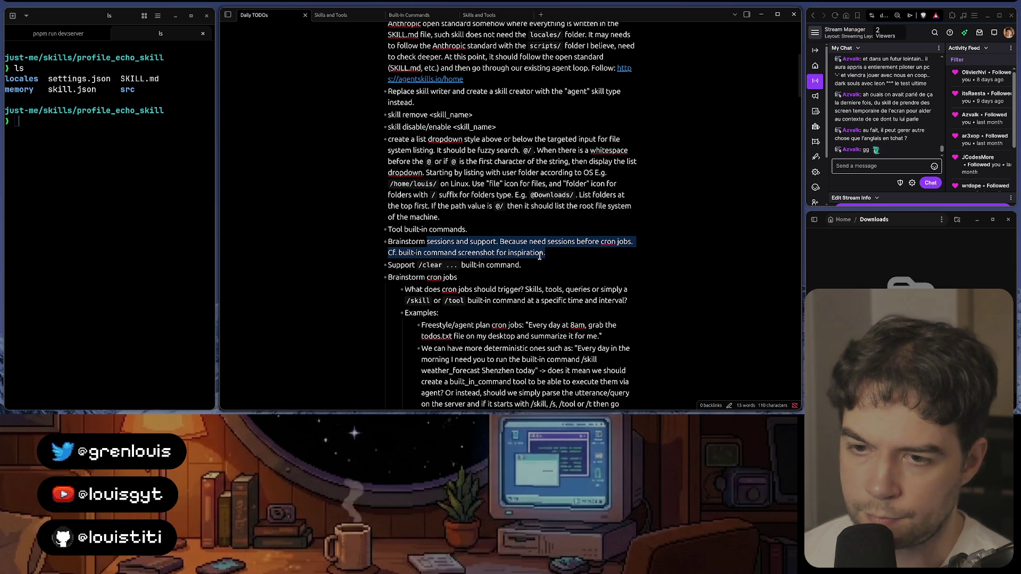
{"action": "scroll", "coordinate": [506, 272], "scroll_direction": "down", "scroll_amount": 3}
{"action": "scroll", "coordinate": [505, 272], "scroll_direction": "down", "scroll_amount": 2}
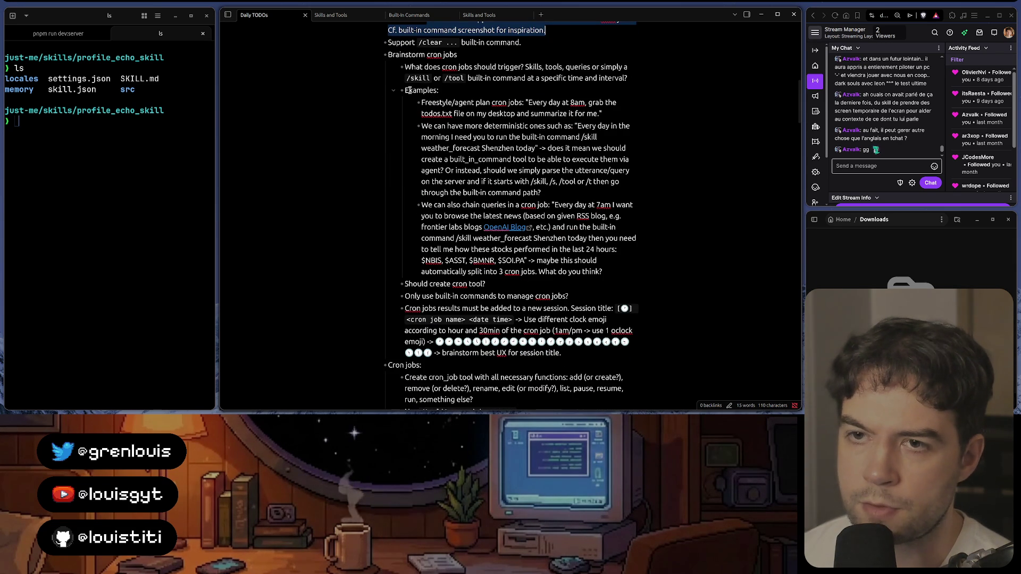
{"action": "left_click_drag", "start_coordinate": [409, 55], "coordinate": [515, 352]}
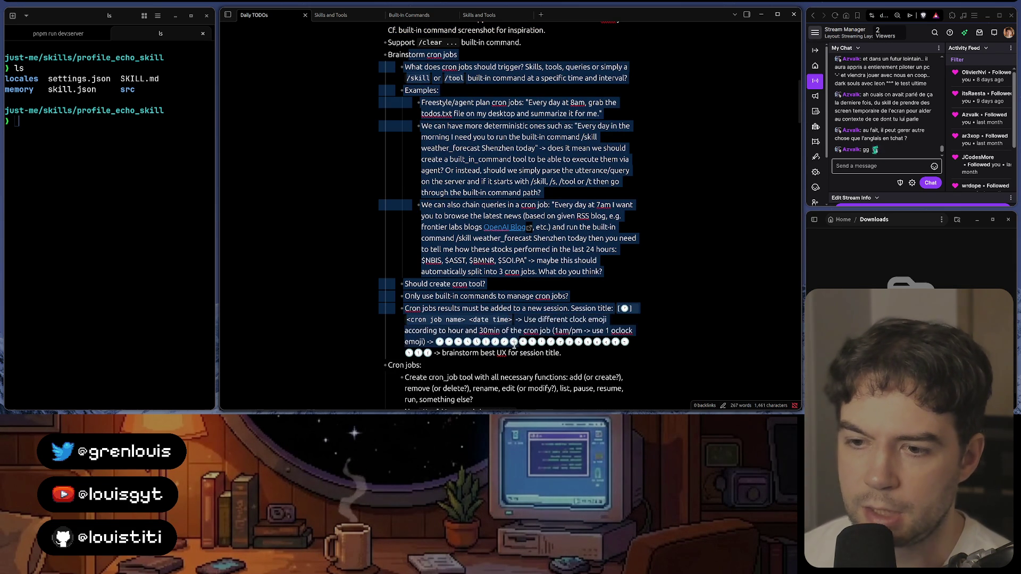
{"action": "scroll", "coordinate": [515, 352], "scroll_direction": "up", "scroll_amount": 3}
{"action": "left_click", "coordinate": [501, 214]}
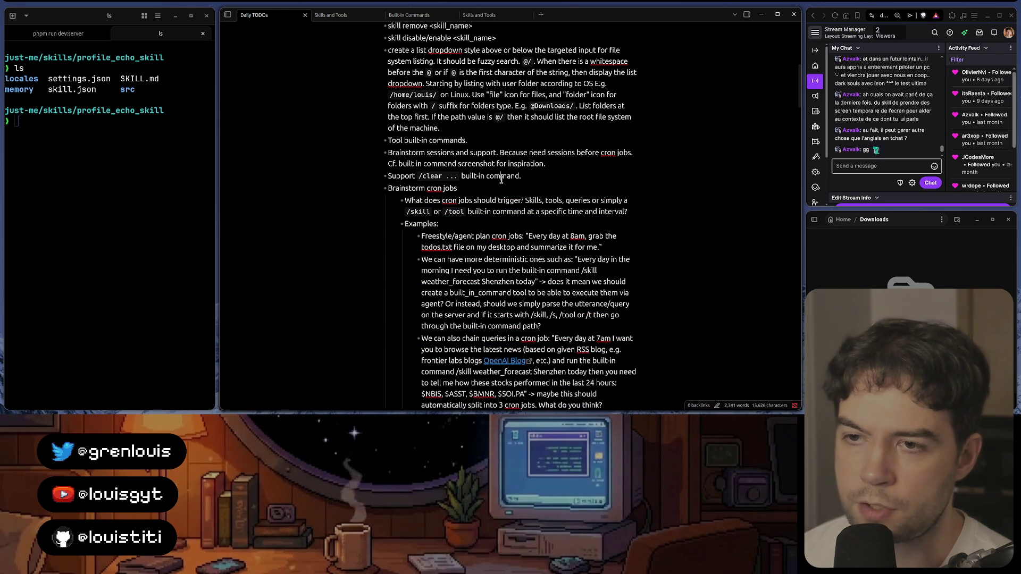
{"action": "key", "text": "alt+Tab"}
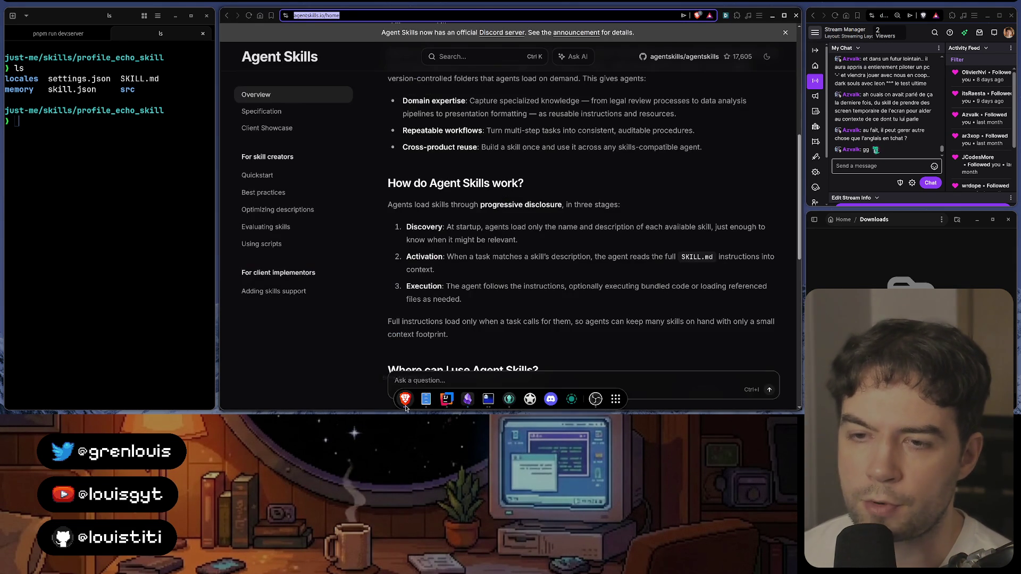
Step: Switch from the Agent Skills docs to the localhost:1337 Leon chat tab
{"action": "key", "text": "alt+Tab"}
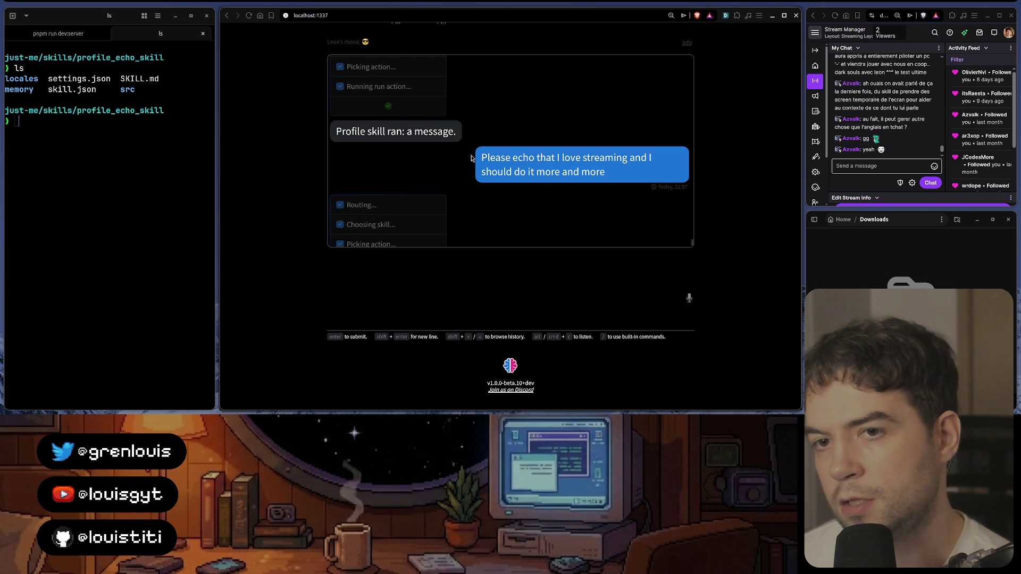
Step: Glance at skill.json in the editor, return to the Leon chat, and focus the terminal
{"action": "mouse_move", "coordinate": [511, 408]}
{"action": "left_click", "coordinate": [447, 399]}
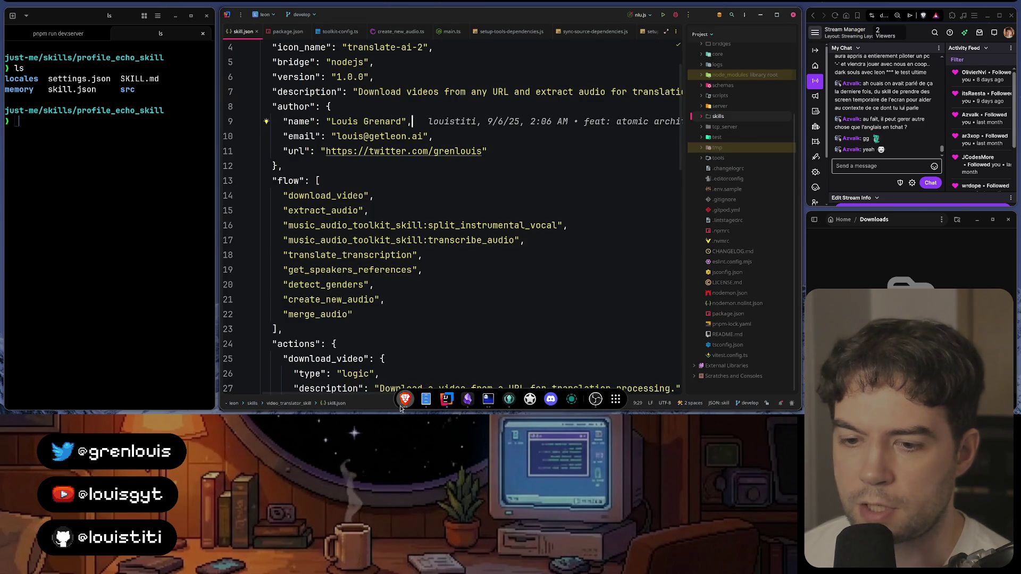
{"action": "left_click", "coordinate": [509, 401]}
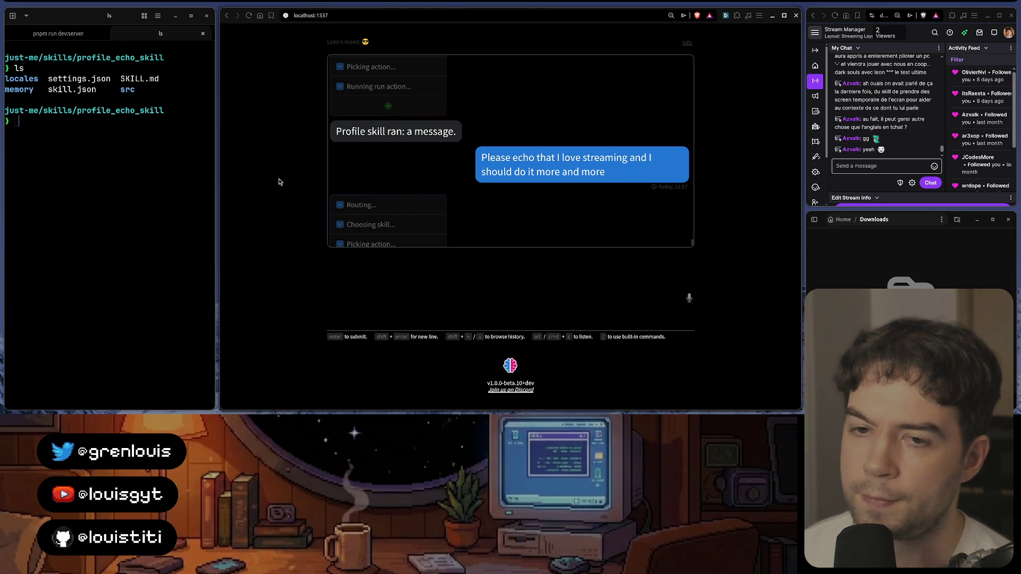
{"action": "left_click", "coordinate": [159, 143]}
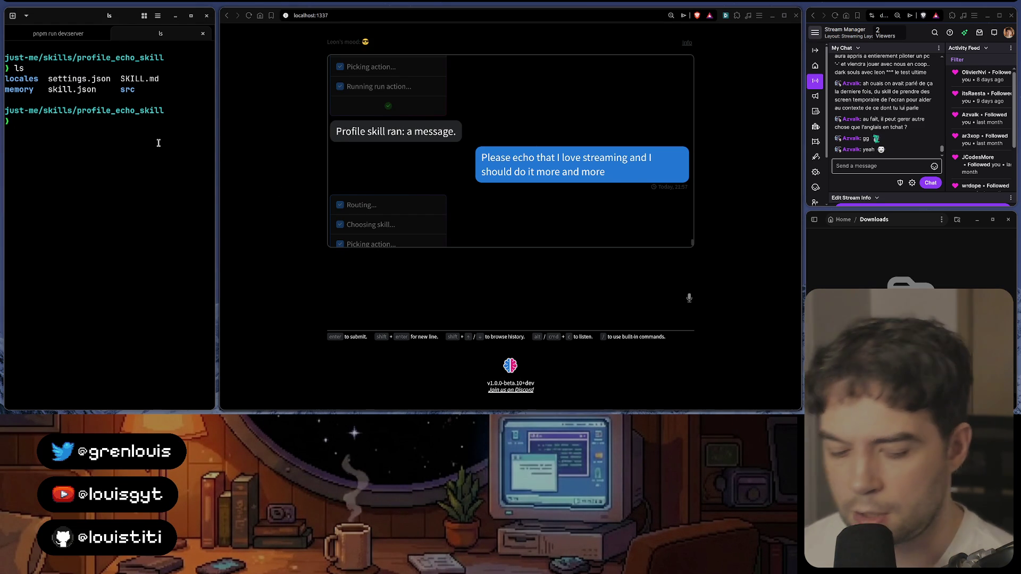
{"action": "type", "text": "cd .."}
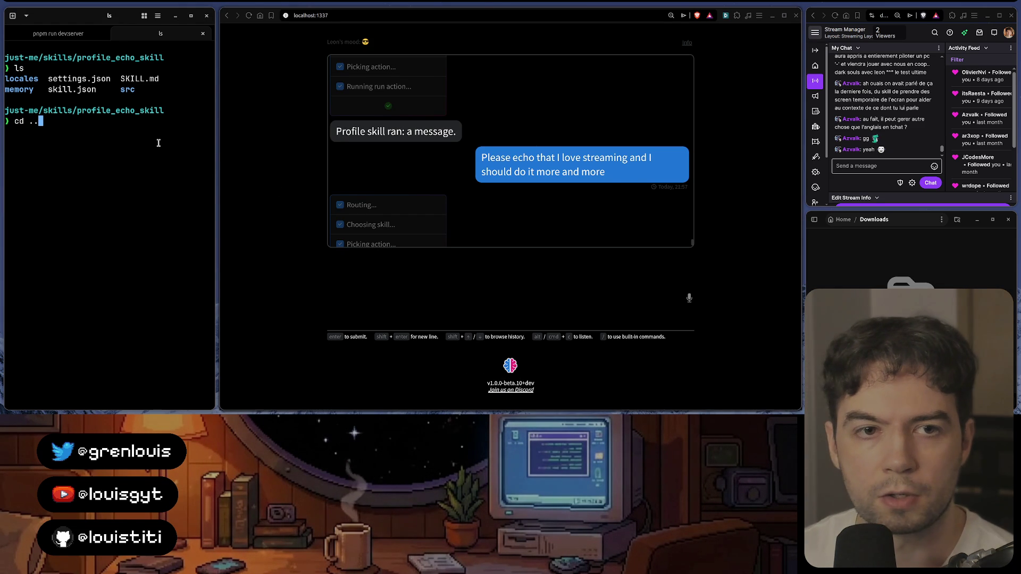
Step: Move up to ~/.leon/profiles and list its contents on a cleared terminal
{"action": "key", "text": "Return"}
{"action": "type", "text": "s"}
{"action": "key", "text": "Return"}
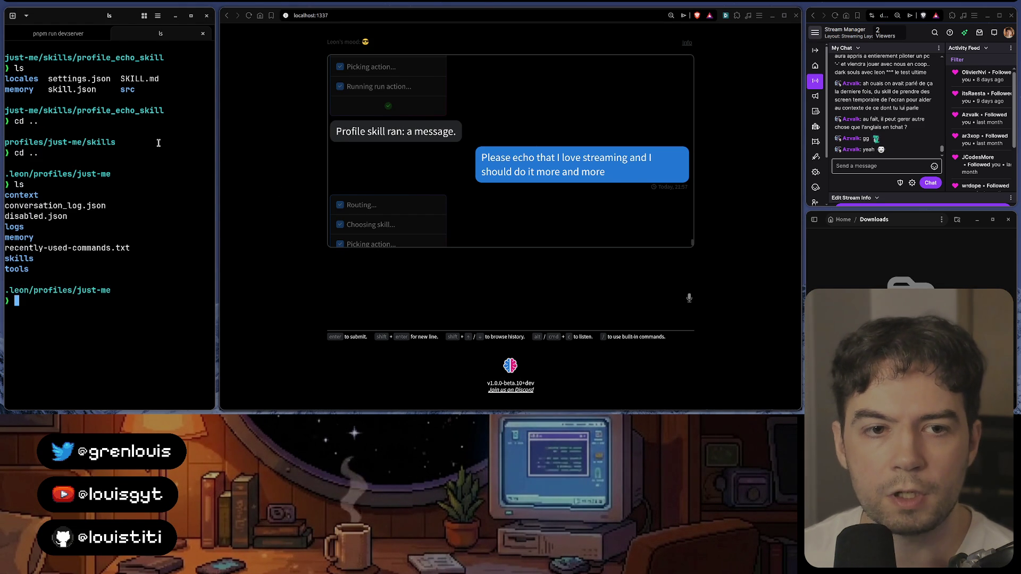
{"action": "type", "text": "c"}
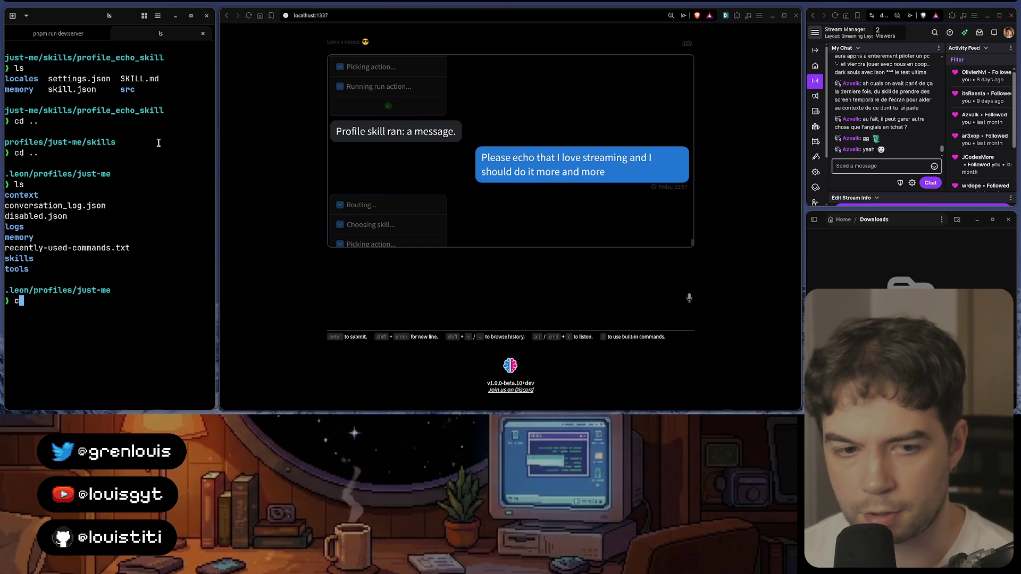
{"action": "type", "text": "d .."}
{"action": "key", "text": "Return"}
{"action": "type", "text": "clear"}
{"action": "key", "text": "Return"}
{"action": "type", "text": "ls"}
{"action": "key", "text": "Return"}
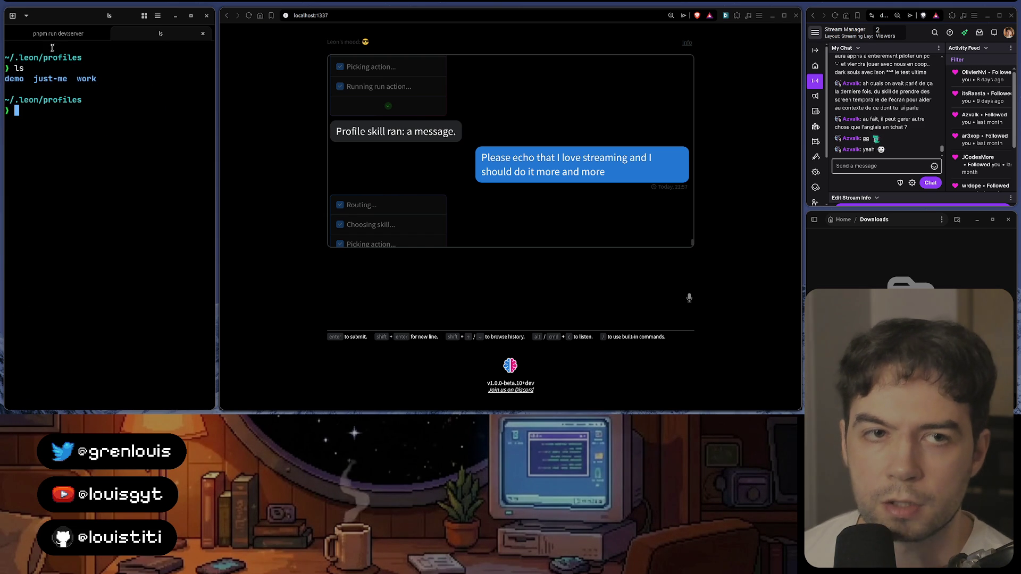
Step: Point out the demo, just-me and work profiles, then bring the Leon chat forward
{"action": "double_click", "coordinate": [50, 55]}
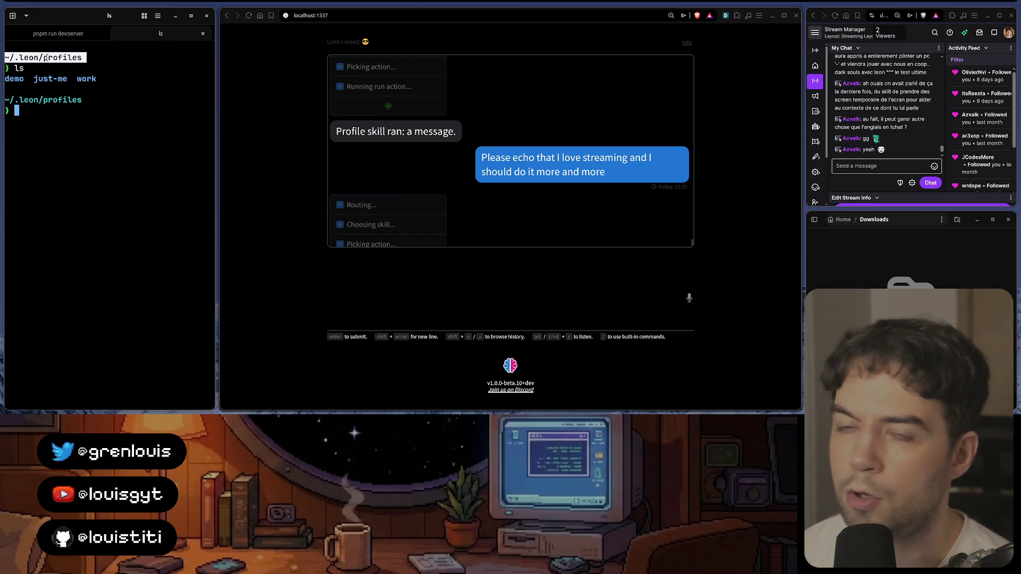
{"action": "left_click", "coordinate": [28, 78]}
{"action": "double_click", "coordinate": [20, 79]}
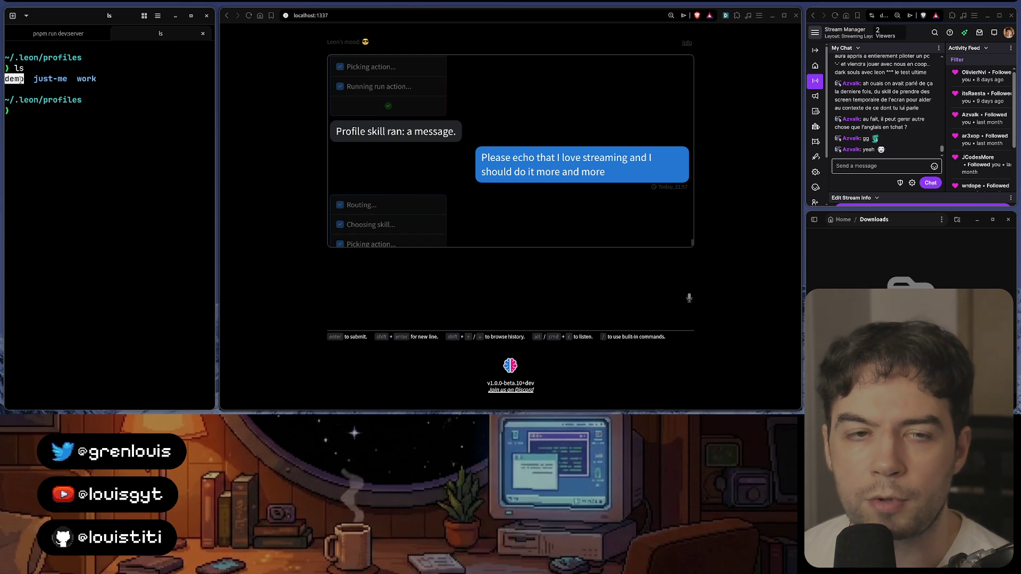
{"action": "double_click", "coordinate": [51, 79]}
{"action": "double_click", "coordinate": [85, 79]}
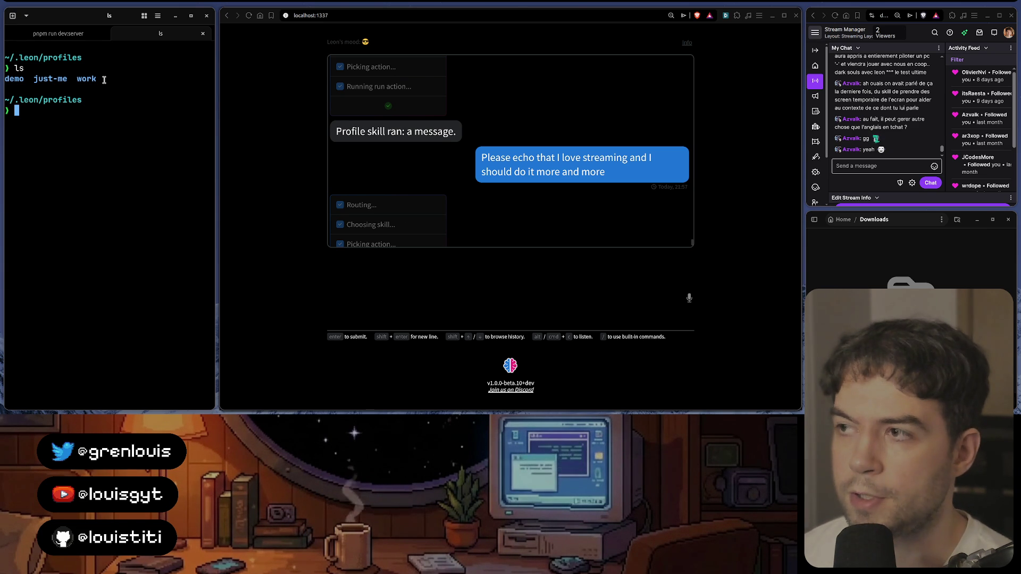
{"action": "triple_click", "coordinate": [102, 79]}
{"action": "left_click", "coordinate": [117, 80]}
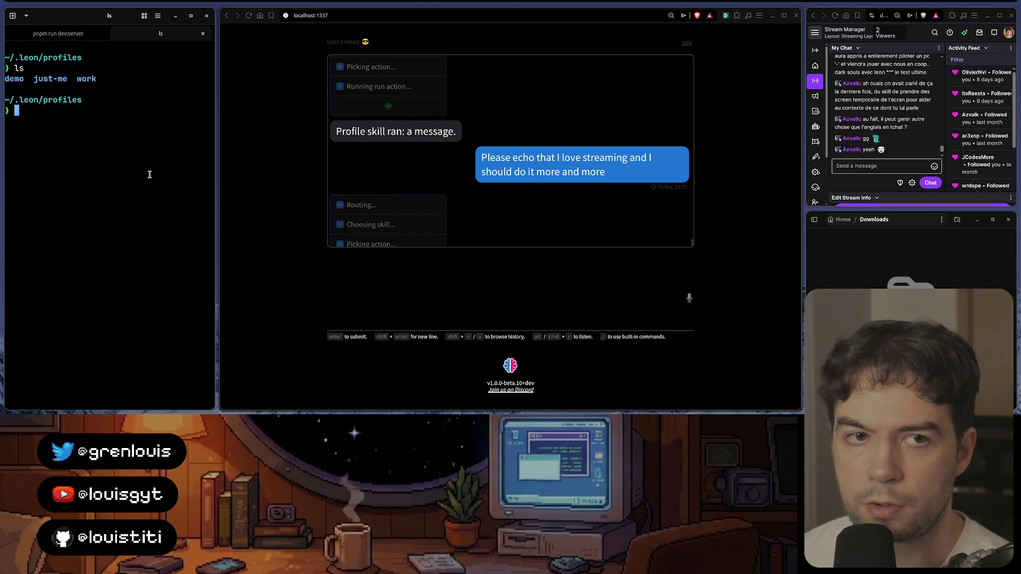
{"action": "left_click", "coordinate": [478, 174]}
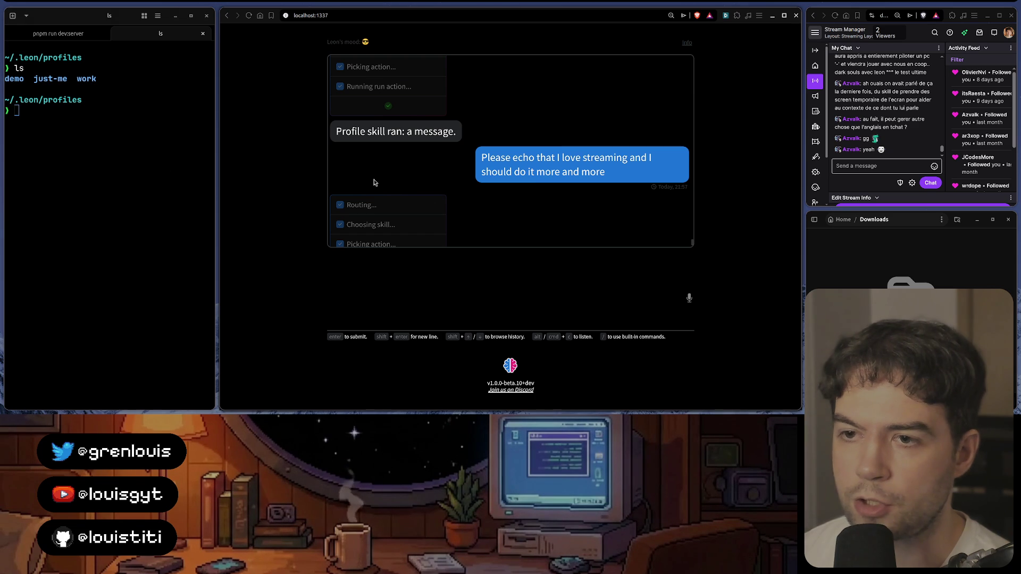
Step: Look at GitKraken's commit graph, then return to Daily TODOs and select the built-in commands TODO
{"action": "left_click", "coordinate": [448, 401]}
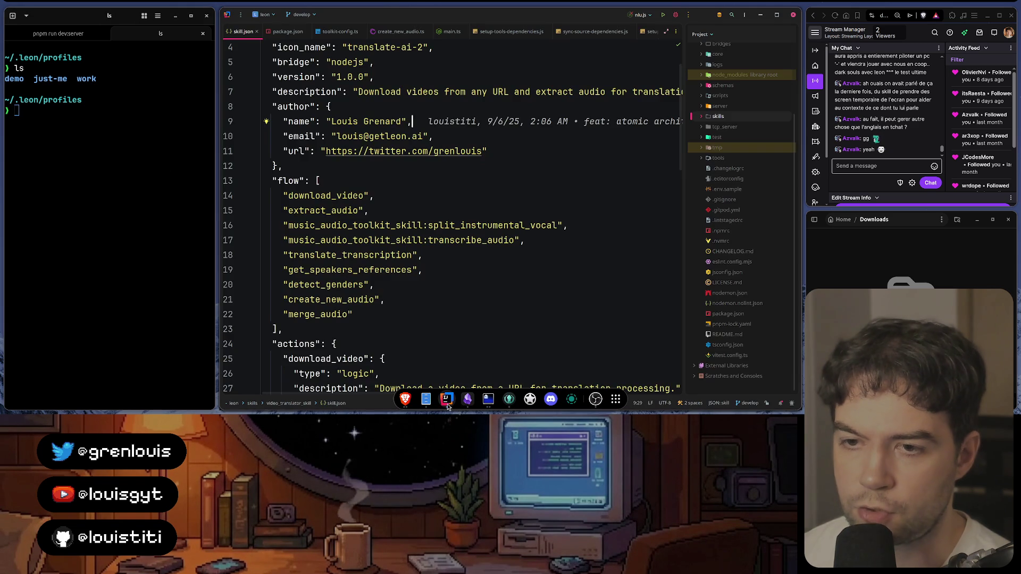
{"action": "left_click", "coordinate": [477, 407]}
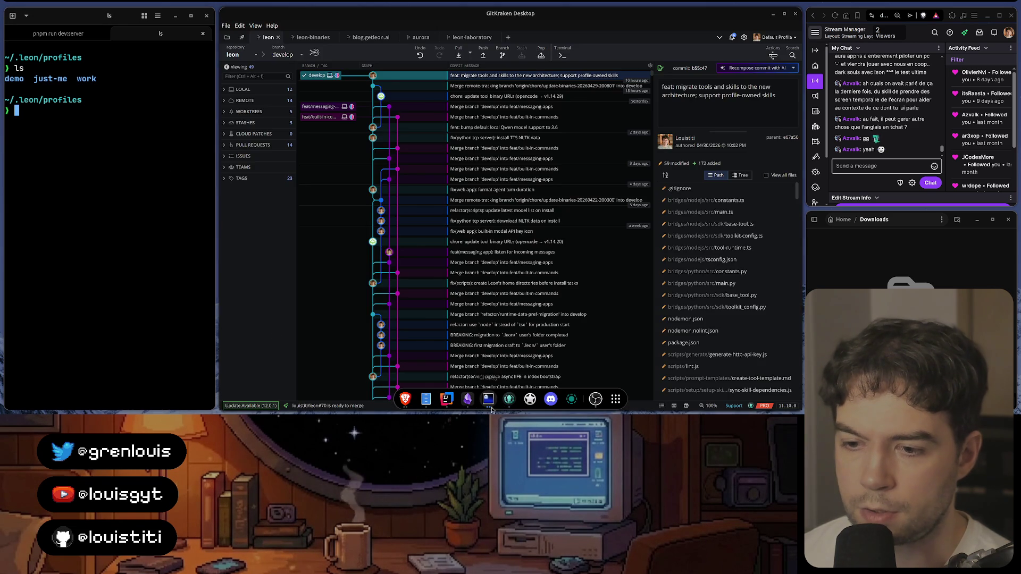
{"action": "left_click", "coordinate": [475, 407]}
{"action": "scroll", "coordinate": [500, 187], "scroll_direction": "down", "scroll_amount": 2}
{"action": "scroll", "coordinate": [501, 188], "scroll_direction": "down", "scroll_amount": 2}
{"action": "triple_click", "coordinate": [483, 192]}
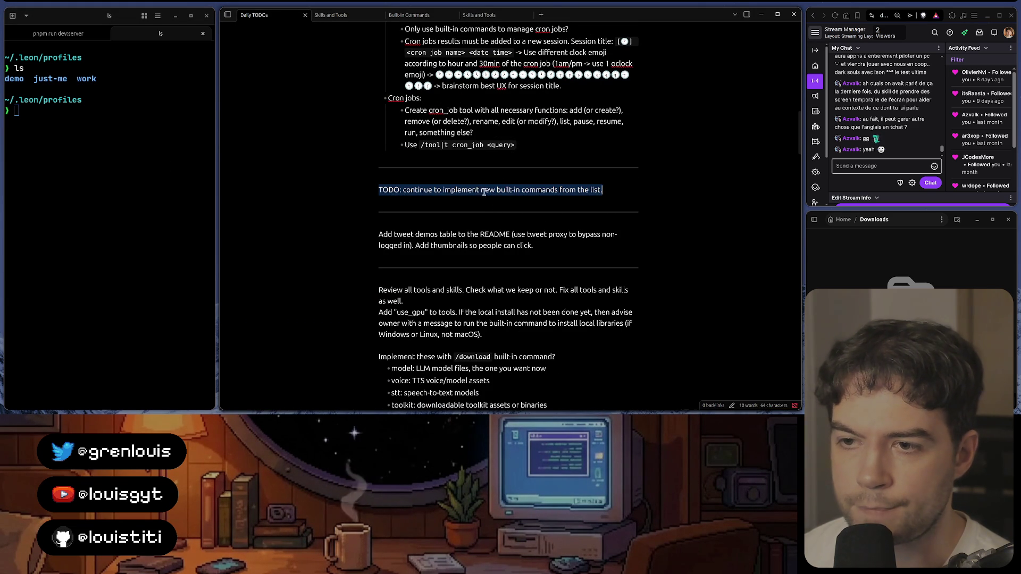
{"action": "left_click", "coordinate": [403, 17]}
{"action": "scroll", "coordinate": [421, 184], "scroll_direction": "down", "scroll_amount": 2}
{"action": "scroll", "coordinate": [422, 185], "scroll_direction": "down", "scroll_amount": 3}
{"action": "scroll", "coordinate": [422, 184], "scroll_direction": "down", "scroll_amount": 2}
{"action": "scroll", "coordinate": [422, 184], "scroll_direction": "down", "scroll_amount": 3}
{"action": "scroll", "coordinate": [415, 167], "scroll_direction": "down", "scroll_amount": 2}
{"action": "scroll", "coordinate": [406, 148], "scroll_direction": "up", "scroll_amount": 3}
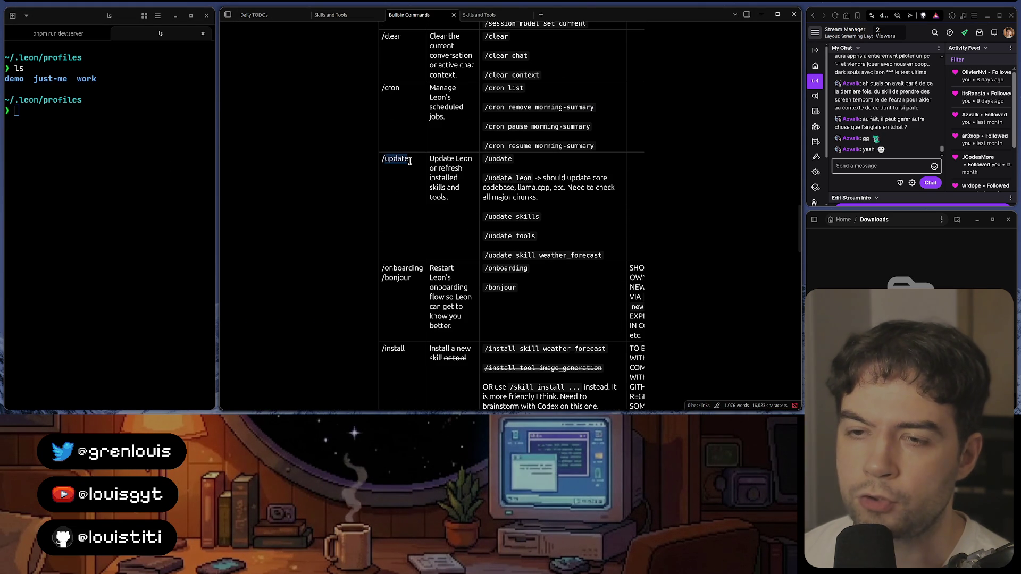
{"action": "double_click", "coordinate": [397, 160]}
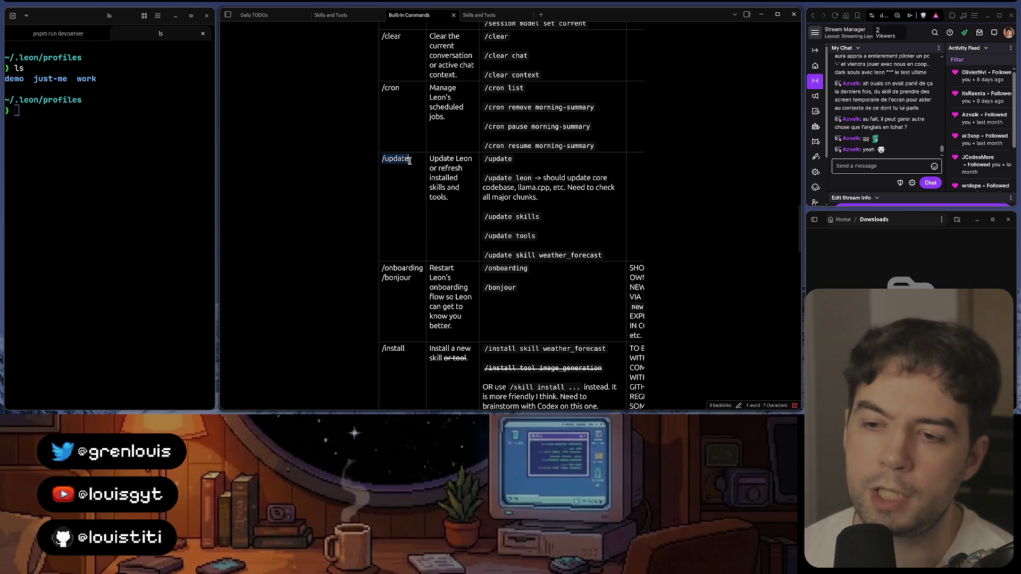
{"action": "scroll", "coordinate": [502, 293], "scroll_direction": "right", "scroll_amount": 2}
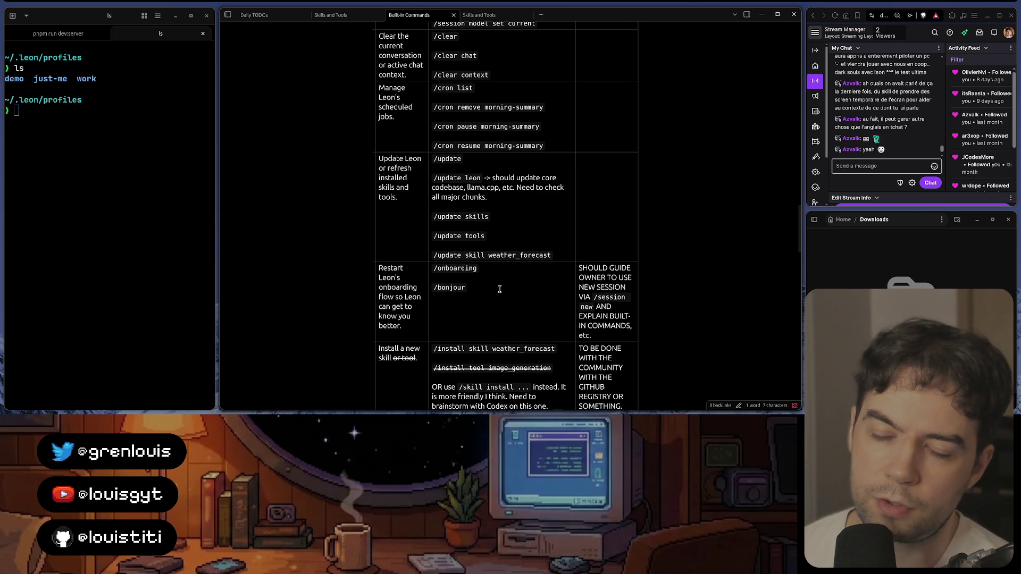
{"action": "scroll", "coordinate": [500, 288], "scroll_direction": "left", "scroll_amount": 2}
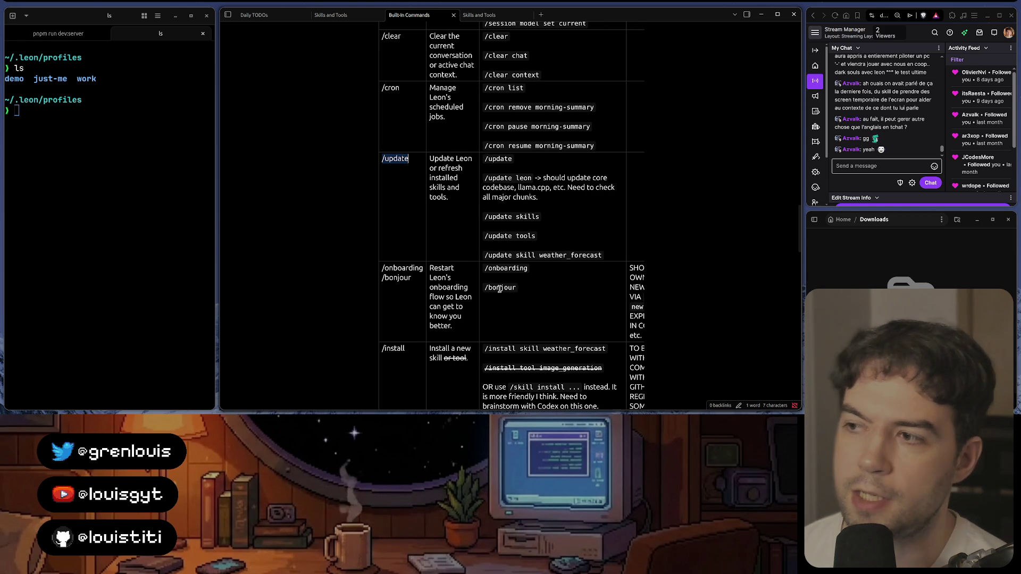
{"action": "triple_click", "coordinate": [499, 289]}
{"action": "scroll", "coordinate": [501, 289], "scroll_direction": "right", "scroll_amount": 2}
{"action": "scroll", "coordinate": [502, 288], "scroll_direction": "left", "scroll_amount": 2}
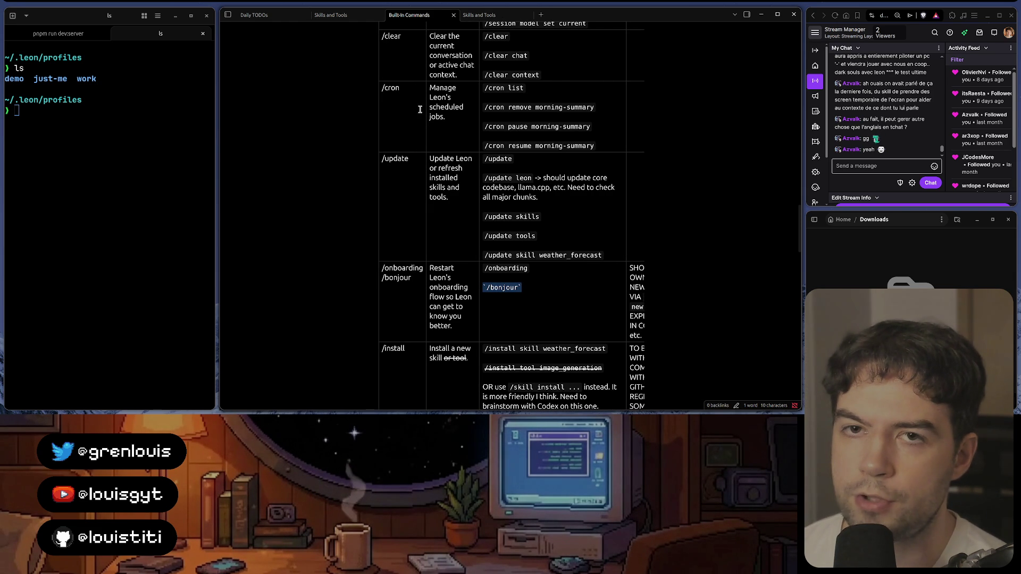
{"action": "key", "text": "ctrl+shift+Tab"}
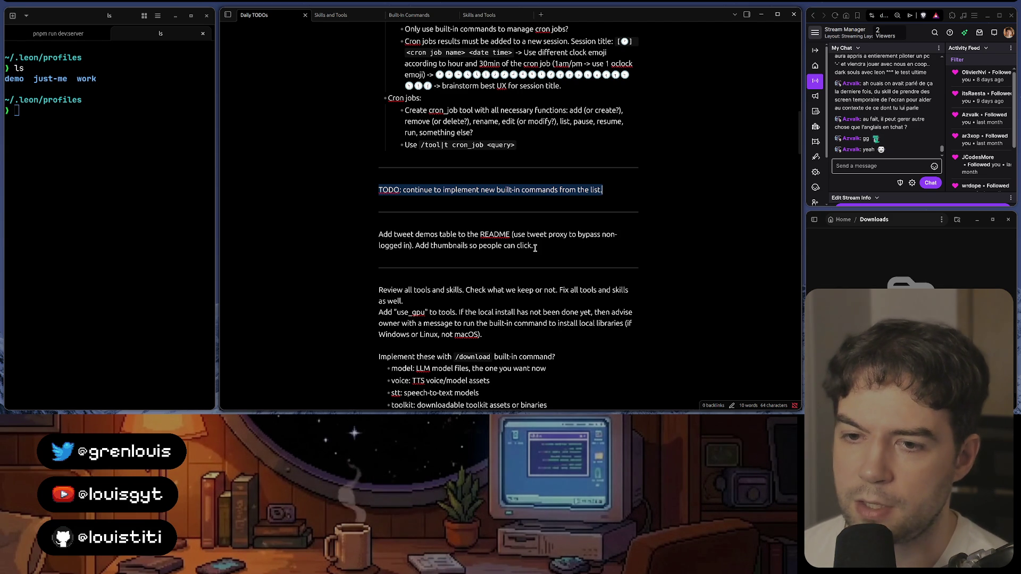
{"action": "scroll", "coordinate": [534, 246], "scroll_direction": "down", "scroll_amount": 2}
{"action": "scroll", "coordinate": [515, 224], "scroll_direction": "up", "scroll_amount": 1}
{"action": "scroll", "coordinate": [513, 222], "scroll_direction": "up", "scroll_amount": 1}
{"action": "scroll", "coordinate": [501, 208], "scroll_direction": "down", "scroll_amount": 7}
{"action": "scroll", "coordinate": [500, 208], "scroll_direction": "up", "scroll_amount": 3}
{"action": "scroll", "coordinate": [500, 207], "scroll_direction": "up", "scroll_amount": 2}
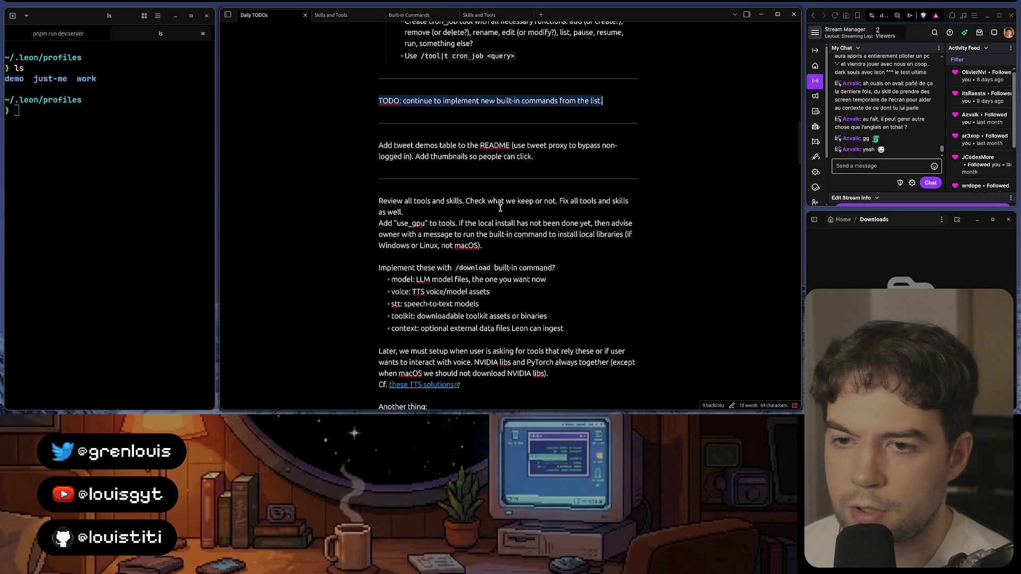
{"action": "left_click", "coordinate": [414, 152]}
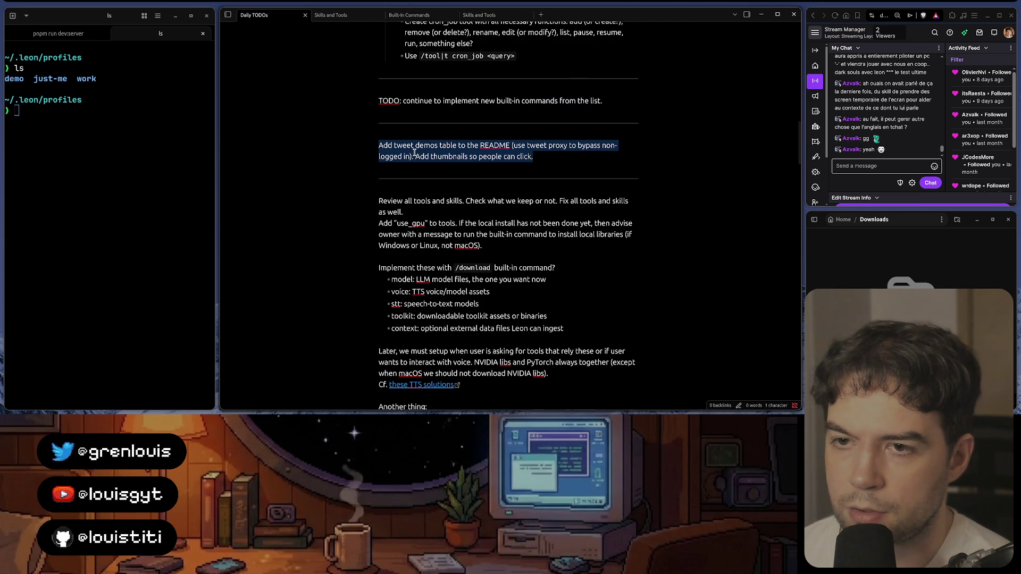
{"action": "double_click", "coordinate": [490, 156]}
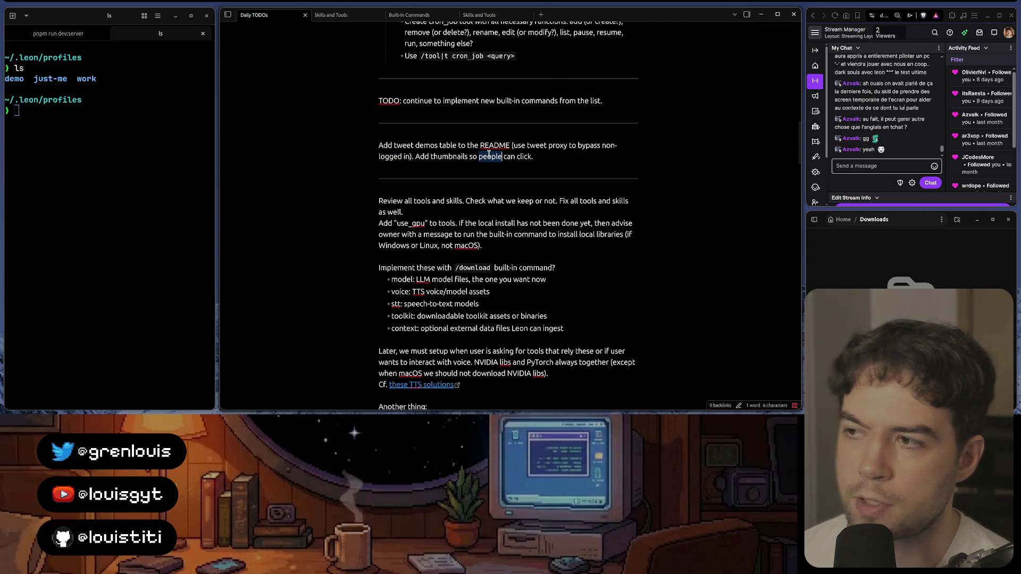
{"action": "triple_click", "coordinate": [491, 154]}
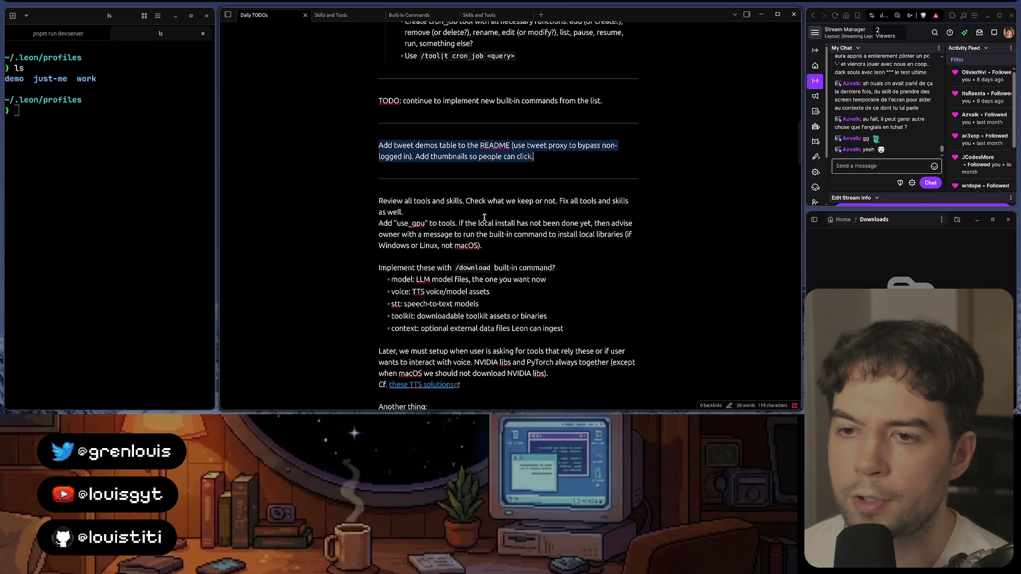
{"action": "triple_click", "coordinate": [471, 209]}
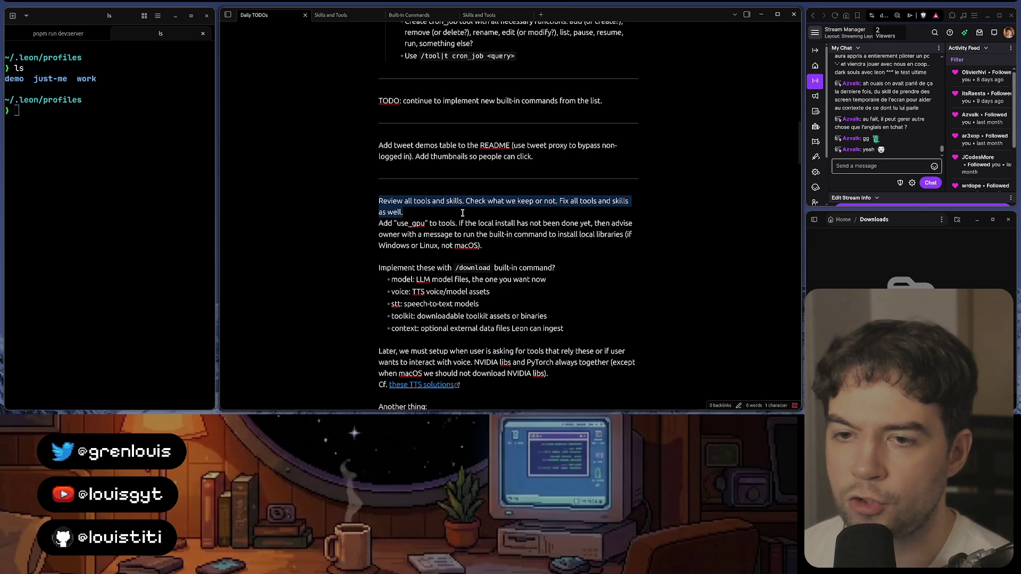
{"action": "triple_click", "coordinate": [461, 206]}
{"action": "triple_click", "coordinate": [461, 207]}
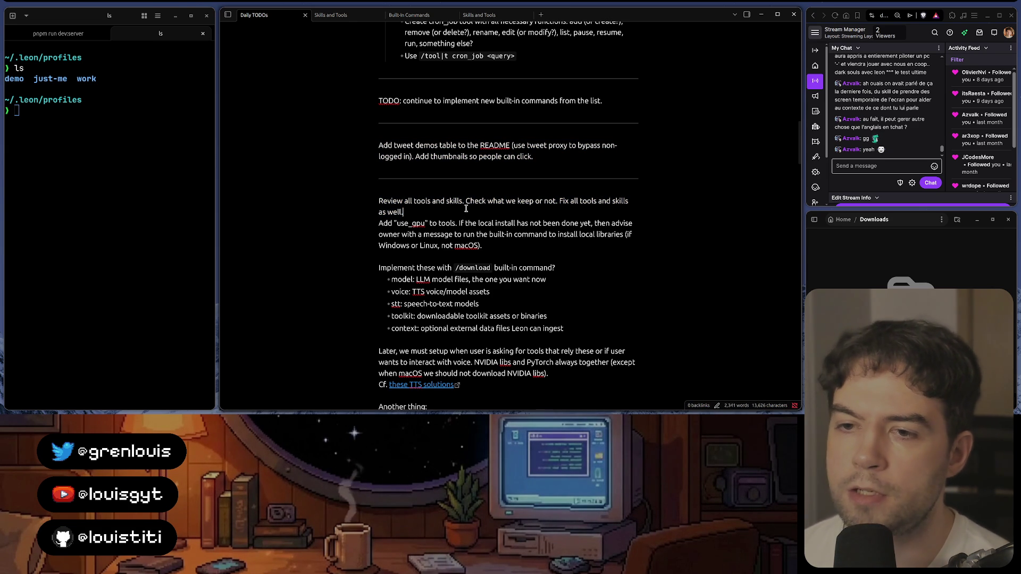
{"action": "triple_click", "coordinate": [465, 209]}
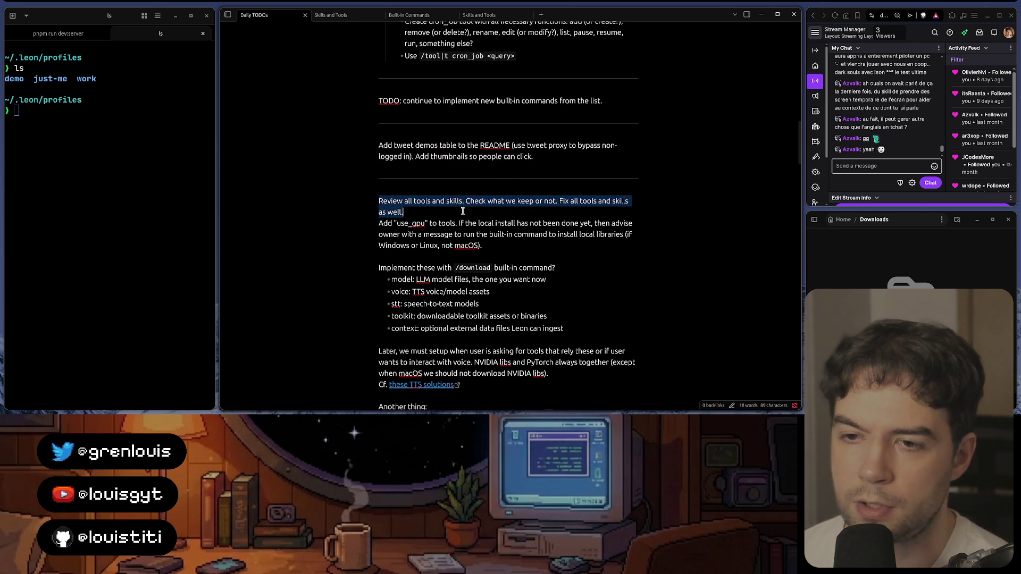
{"action": "scroll", "coordinate": [464, 211], "scroll_direction": "down", "scroll_amount": 2}
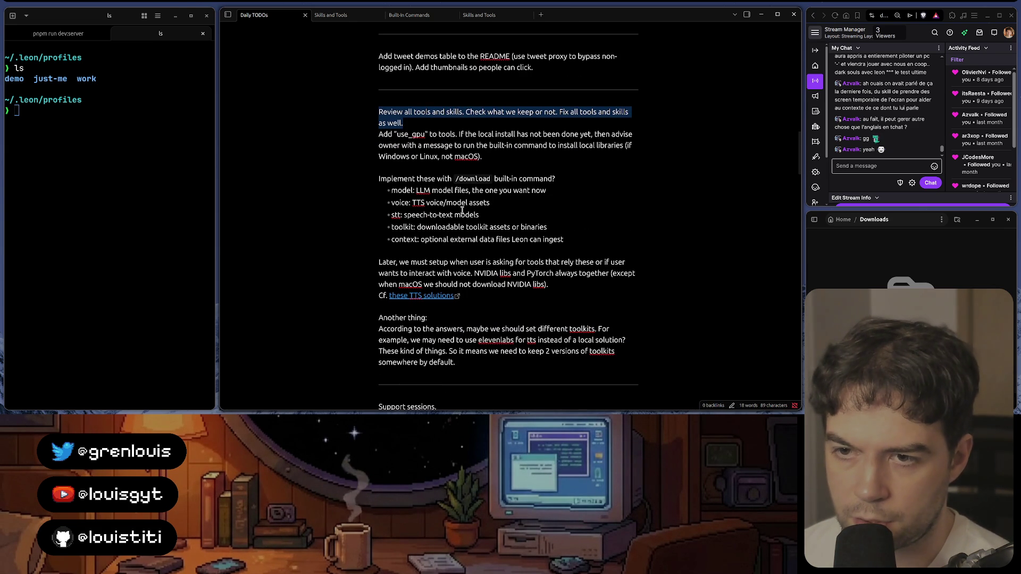
{"action": "scroll", "coordinate": [461, 209], "scroll_direction": "down", "scroll_amount": 1}
{"action": "scroll", "coordinate": [461, 209], "scroll_direction": "down", "scroll_amount": 1}
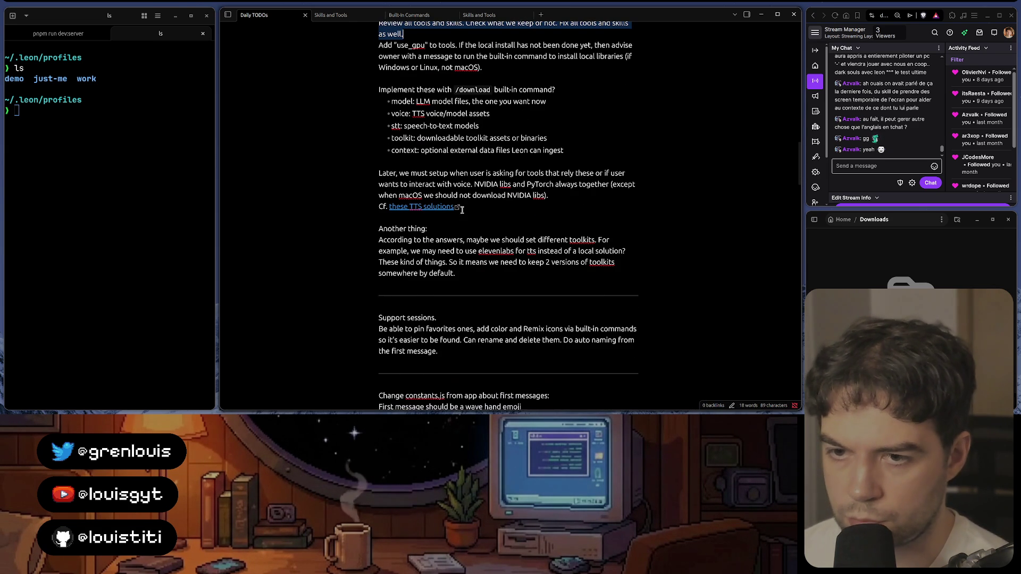
{"action": "triple_click", "coordinate": [448, 123]}
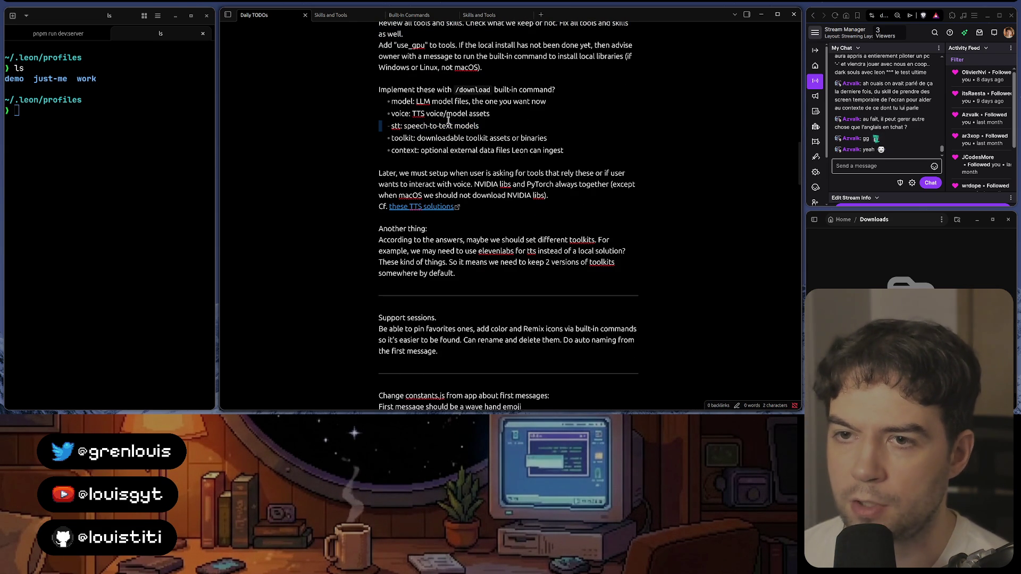
{"action": "triple_click", "coordinate": [451, 115]}
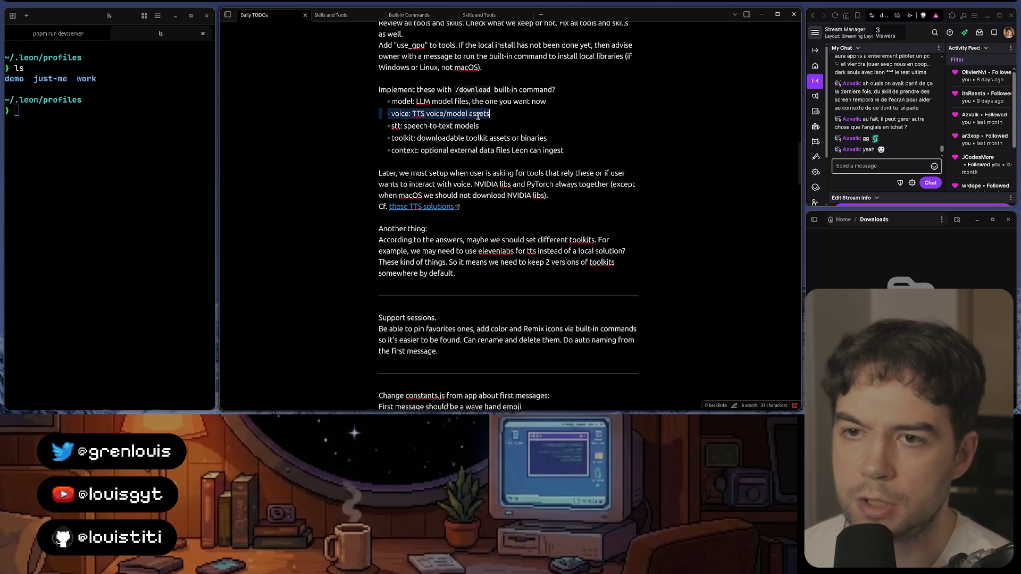
{"action": "left_click", "coordinate": [491, 78]}
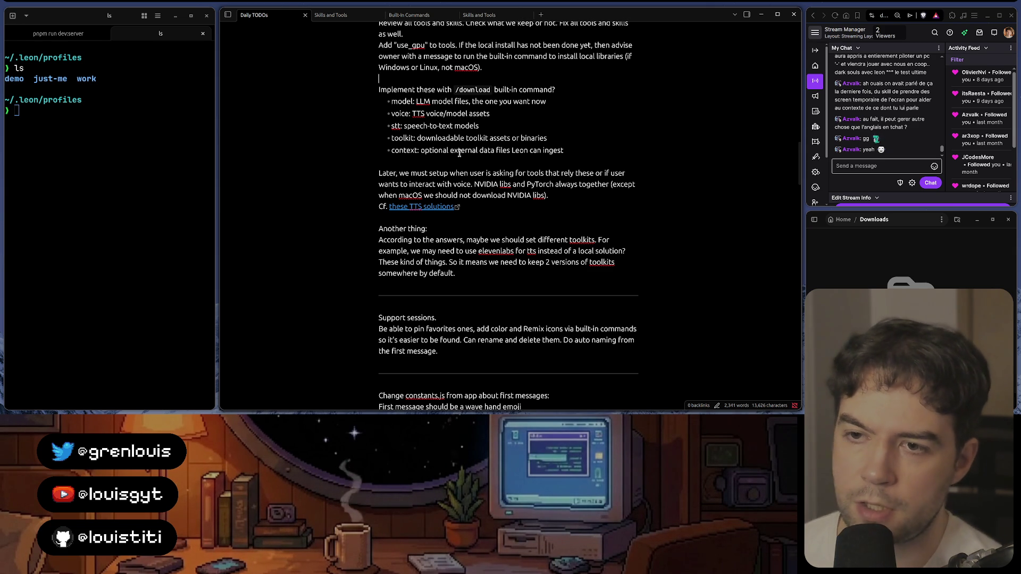
{"action": "triple_click", "coordinate": [461, 183]}
{"action": "double_click", "coordinate": [460, 183]}
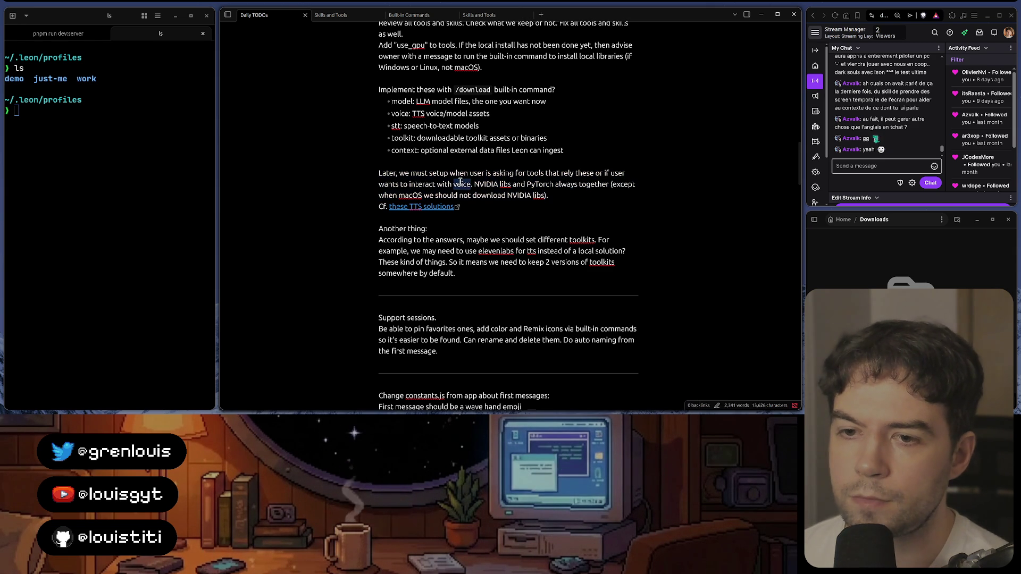
{"action": "scroll", "coordinate": [461, 183], "scroll_direction": "down", "scroll_amount": 1}
{"action": "scroll", "coordinate": [460, 183], "scroll_direction": "down", "scroll_amount": 1}
{"action": "scroll", "coordinate": [459, 182], "scroll_direction": "down", "scroll_amount": 1}
{"action": "scroll", "coordinate": [460, 182], "scroll_direction": "down", "scroll_amount": 2}
{"action": "scroll", "coordinate": [460, 182], "scroll_direction": "down", "scroll_amount": 1}
{"action": "scroll", "coordinate": [459, 182], "scroll_direction": "down", "scroll_amount": 5}
{"action": "scroll", "coordinate": [460, 182], "scroll_direction": "down", "scroll_amount": 1}
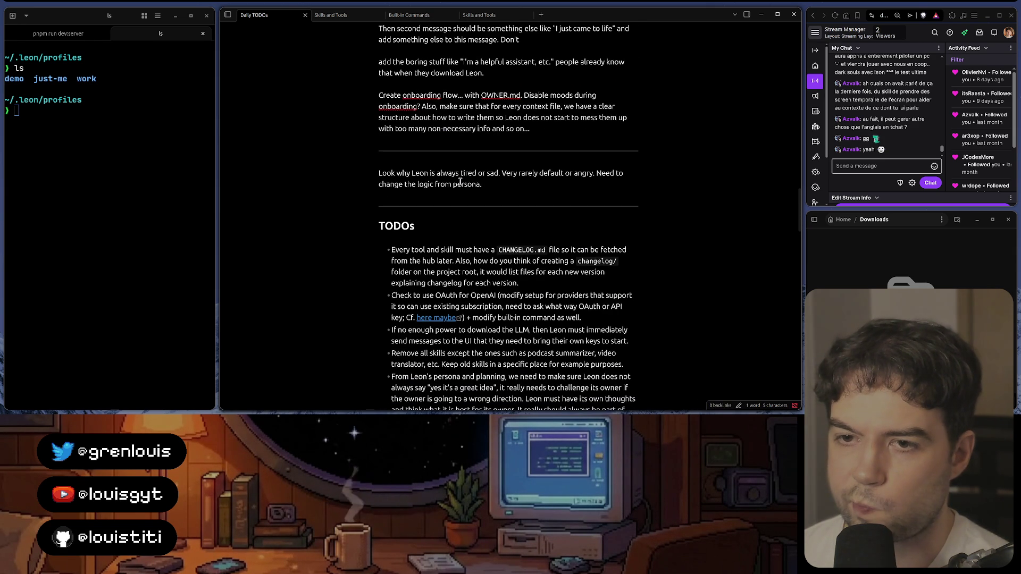
{"action": "scroll", "coordinate": [460, 182], "scroll_direction": "down", "scroll_amount": 3}
{"action": "scroll", "coordinate": [460, 183], "scroll_direction": "down", "scroll_amount": 2}
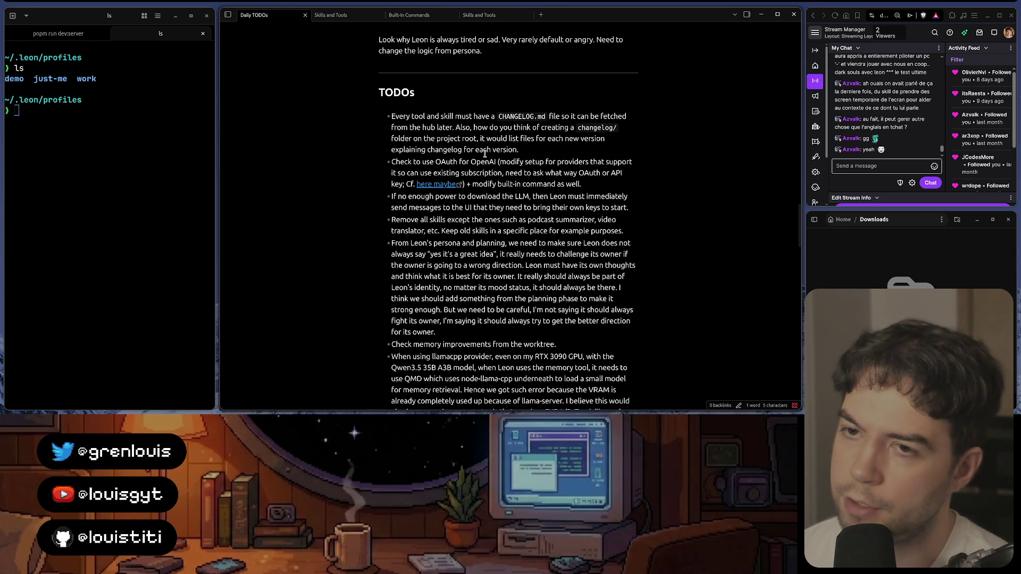
{"action": "scroll", "coordinate": [484, 152], "scroll_direction": "down", "scroll_amount": 2}
{"action": "scroll", "coordinate": [484, 153], "scroll_direction": "up", "scroll_amount": 3}
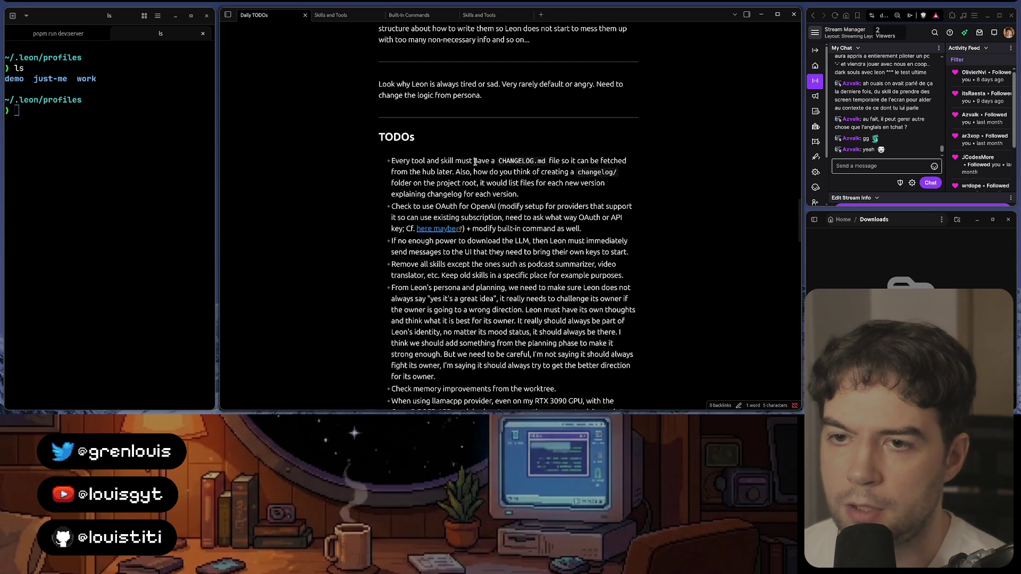
Step: Review the CHANGELOG.md item, then the OAuth for OpenAI subscriptions item
{"action": "triple_click", "coordinate": [470, 160]}
{"action": "left_click", "coordinate": [468, 194]}
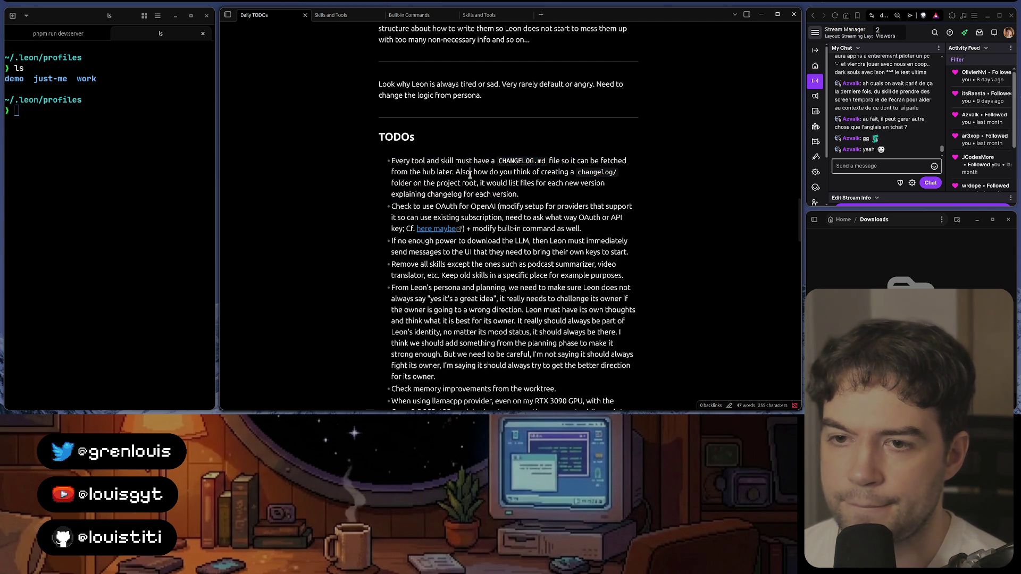
{"action": "triple_click", "coordinate": [464, 206]}
{"action": "double_click", "coordinate": [464, 205]}
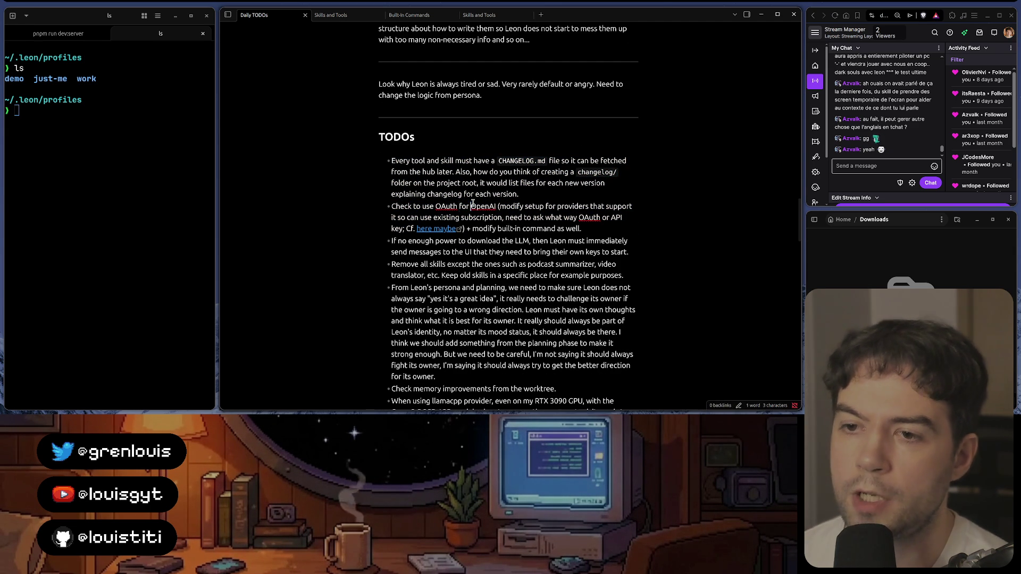
{"action": "triple_click", "coordinate": [448, 207]}
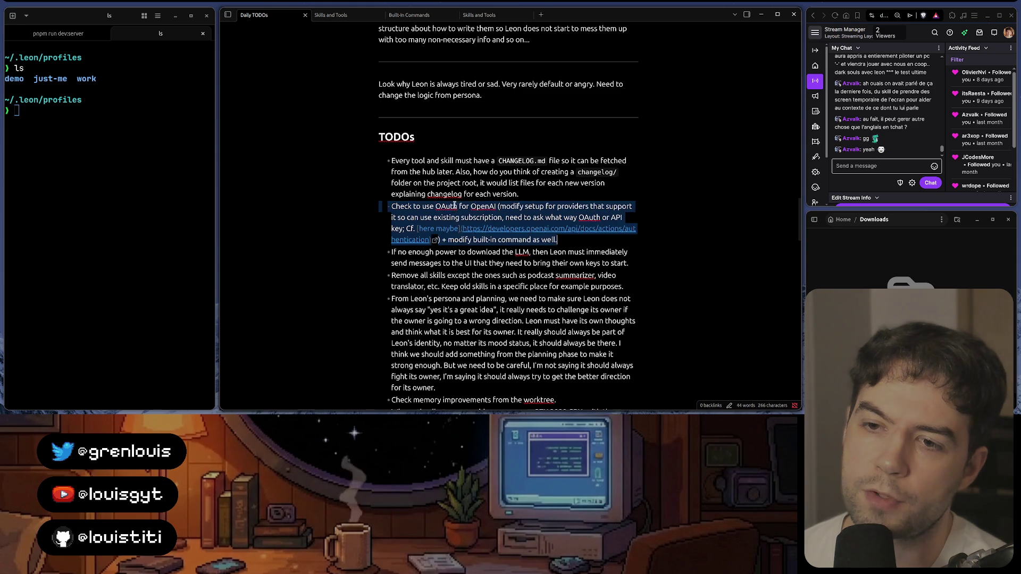
{"action": "left_click", "coordinate": [471, 206]}
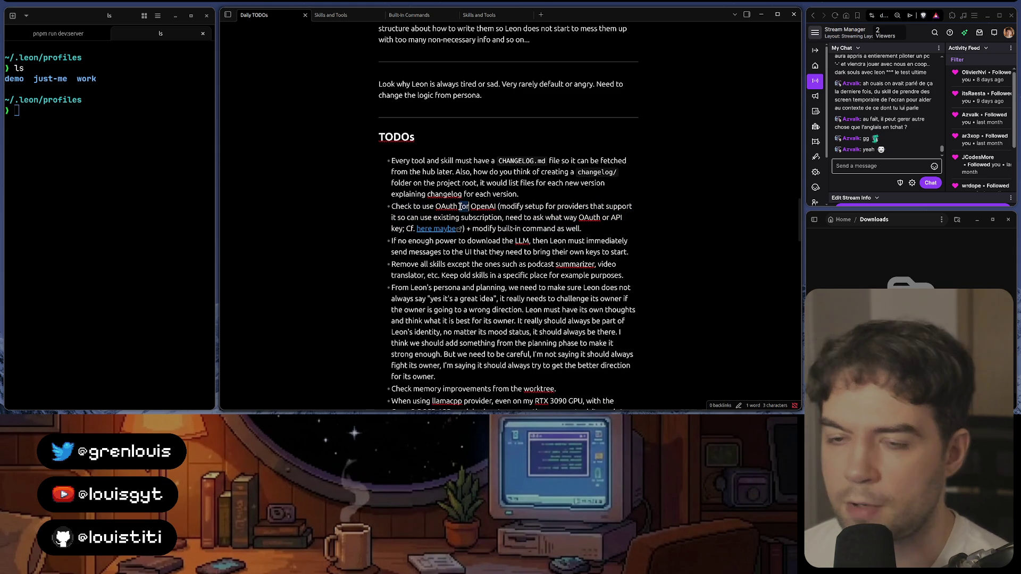
Step: Re-read the OAuth for OpenAI item, focusing on the word OAuth
{"action": "double_click", "coordinate": [438, 206]}
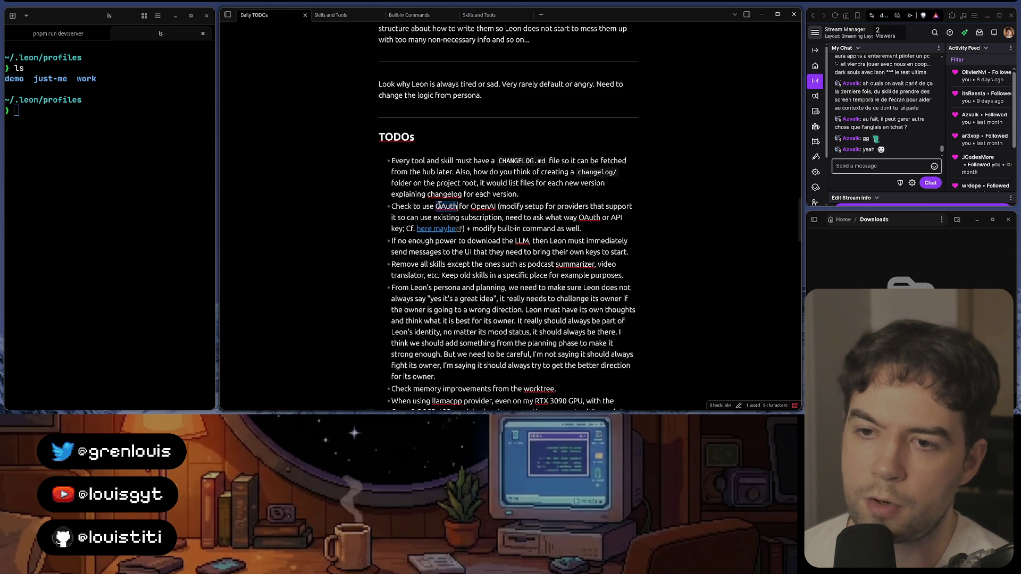
{"action": "triple_click", "coordinate": [441, 205]}
{"action": "double_click", "coordinate": [441, 205]}
{"action": "scroll", "coordinate": [470, 194], "scroll_direction": "down", "scroll_amount": 2}
{"action": "scroll", "coordinate": [471, 195], "scroll_direction": "down", "scroll_amount": 1}
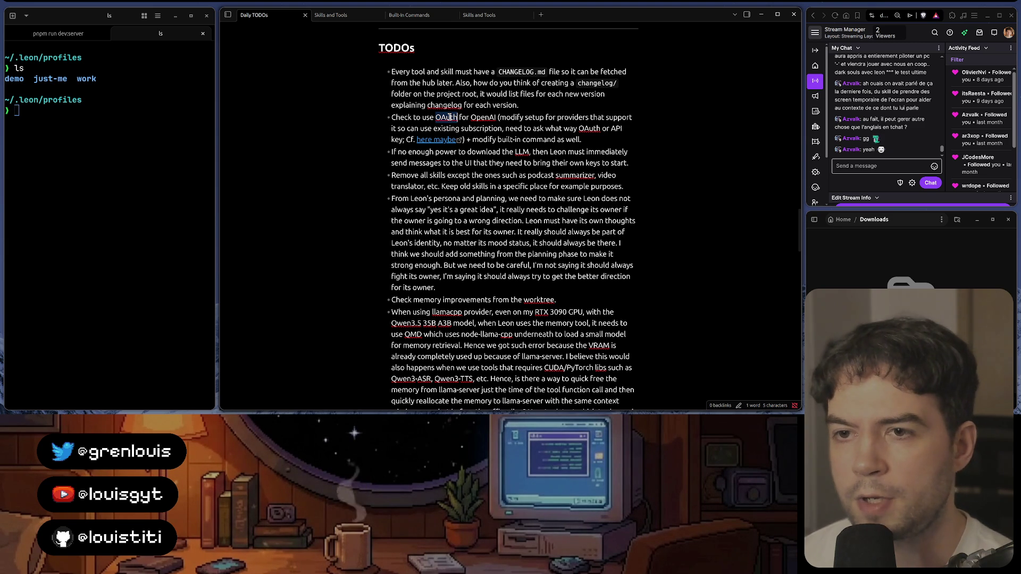
{"action": "double_click", "coordinate": [452, 117]}
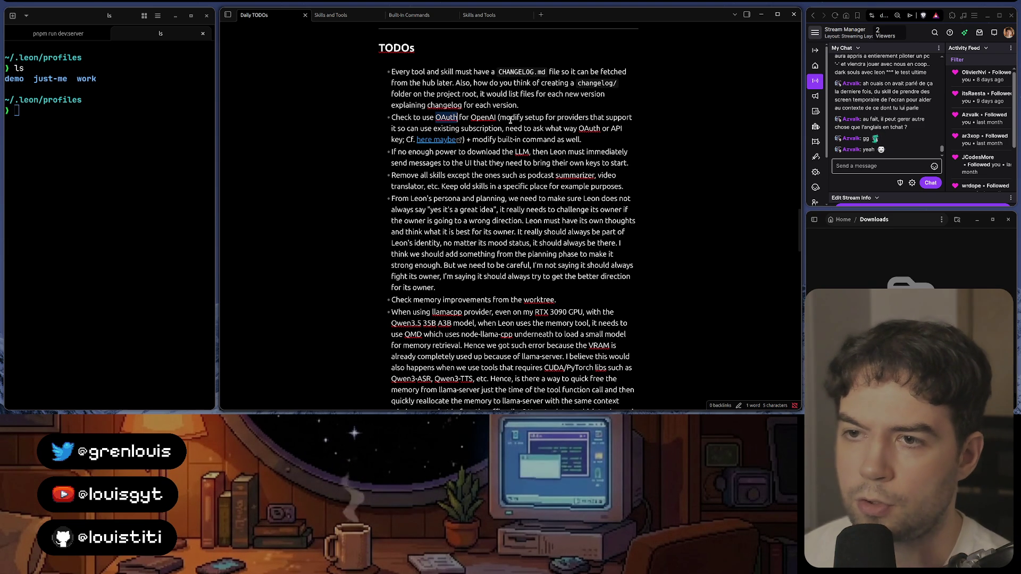
{"action": "triple_click", "coordinate": [511, 121]}
{"action": "left_click", "coordinate": [511, 122]}
{"action": "key", "text": "Down"}
{"action": "key", "text": "Down"}
{"action": "key", "text": "Down"}
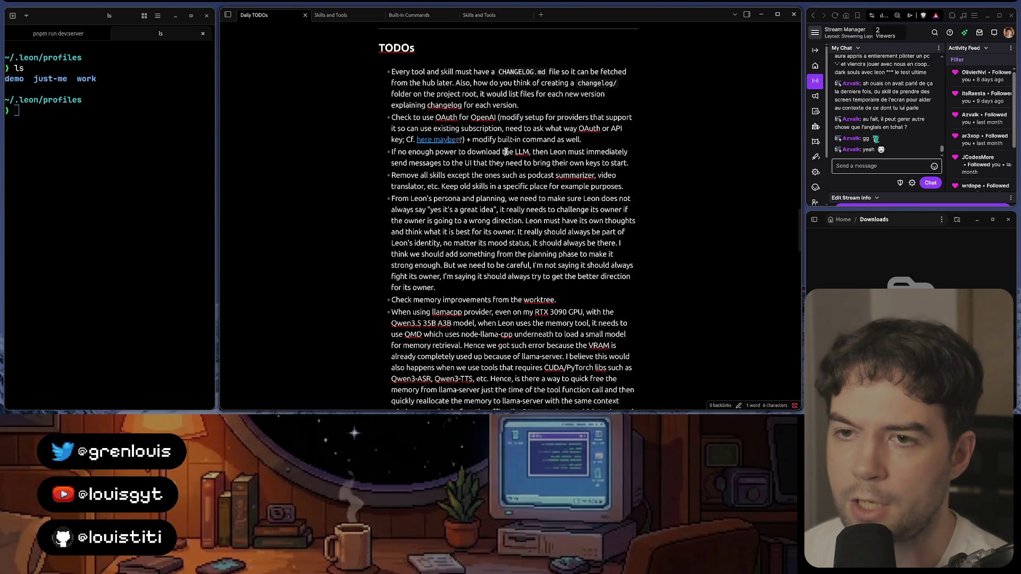
{"action": "triple_click", "coordinate": [498, 140]}
{"action": "left_click", "coordinate": [434, 166]}
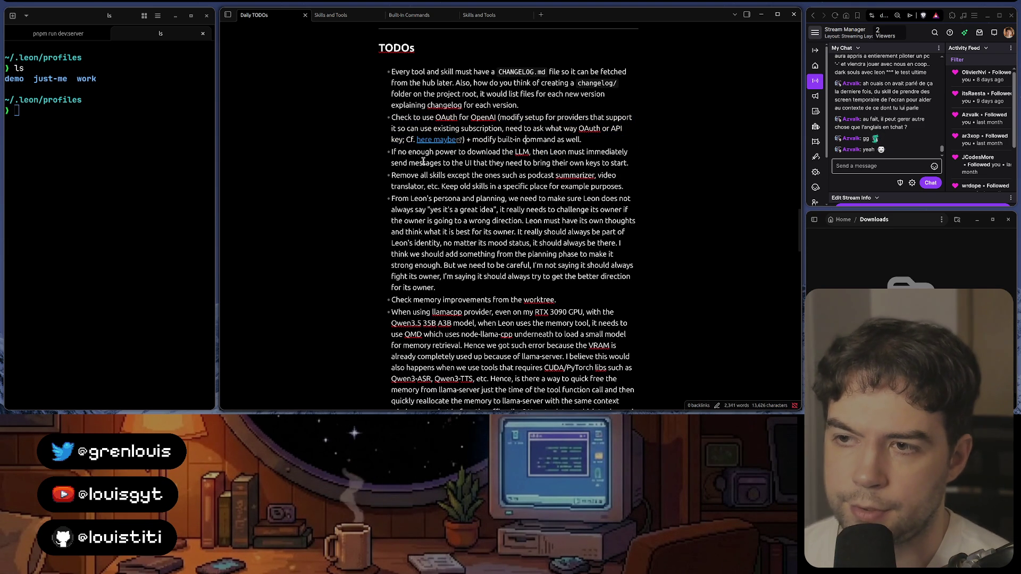
{"action": "triple_click", "coordinate": [460, 160]}
{"action": "triple_click", "coordinate": [471, 160]}
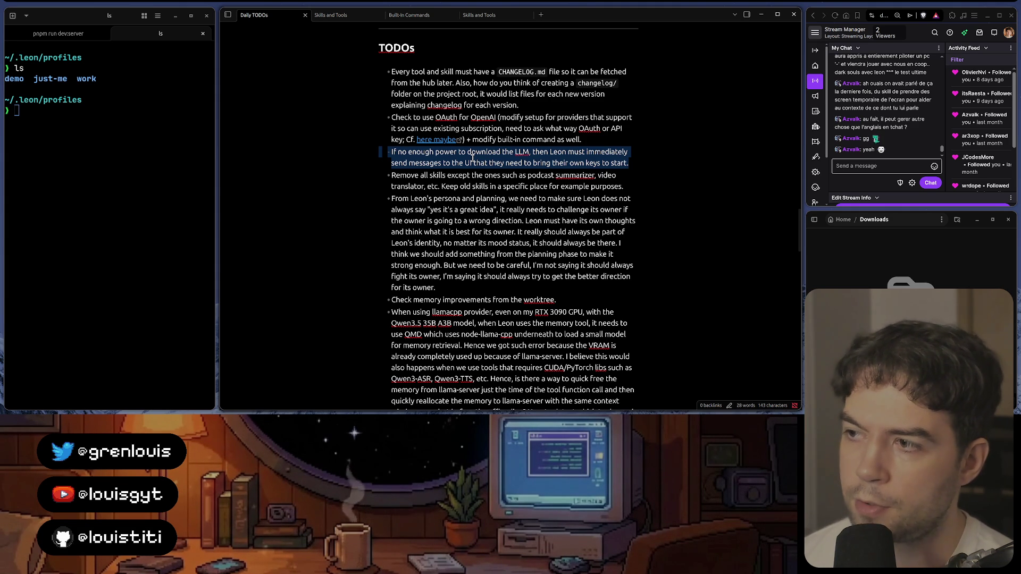
{"action": "type", "text": "."}
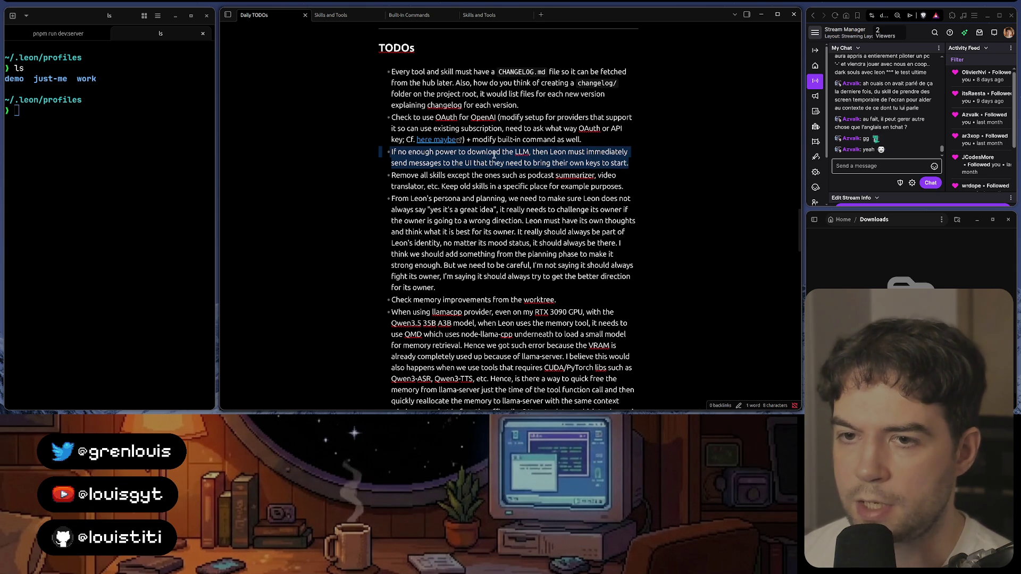
Step: Review the power-shortage, Remove all skills, and Leon's persona and planning items in turn
{"action": "triple_click", "coordinate": [518, 152]}
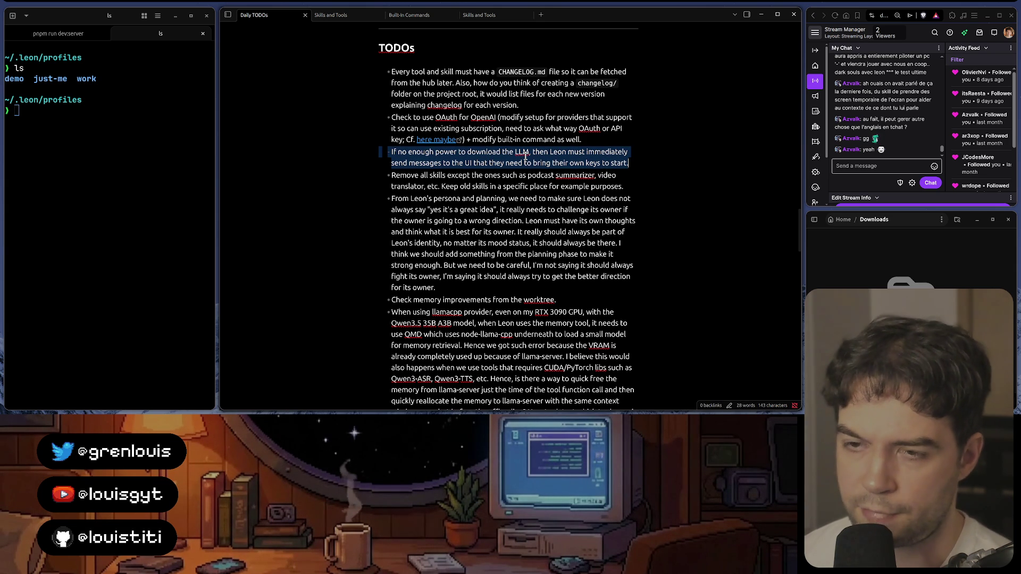
{"action": "triple_click", "coordinate": [443, 177]}
{"action": "triple_click", "coordinate": [465, 201]}
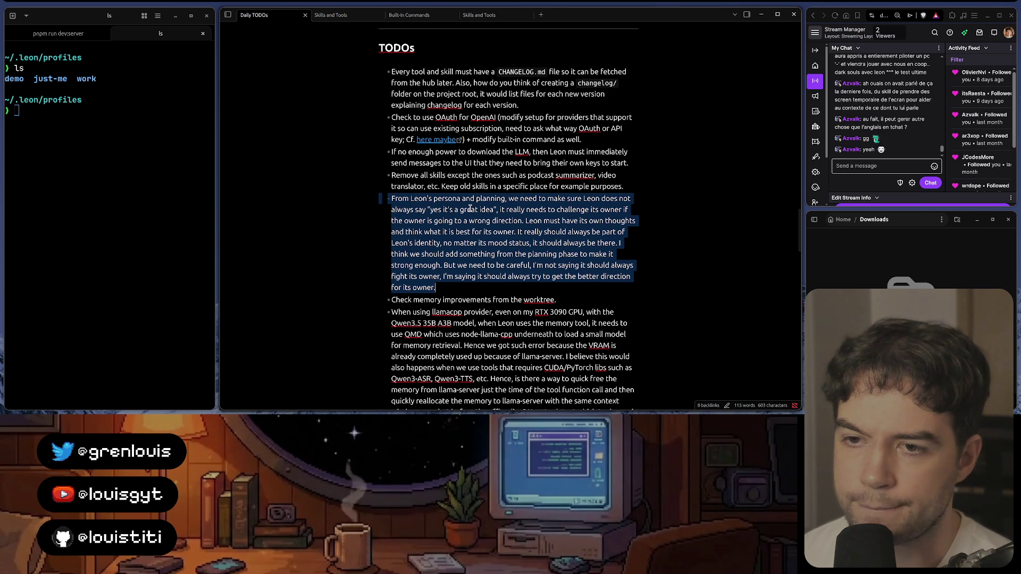
{"action": "scroll", "coordinate": [470, 210], "scroll_direction": "down", "scroll_amount": 2}
{"action": "triple_click", "coordinate": [474, 210]}
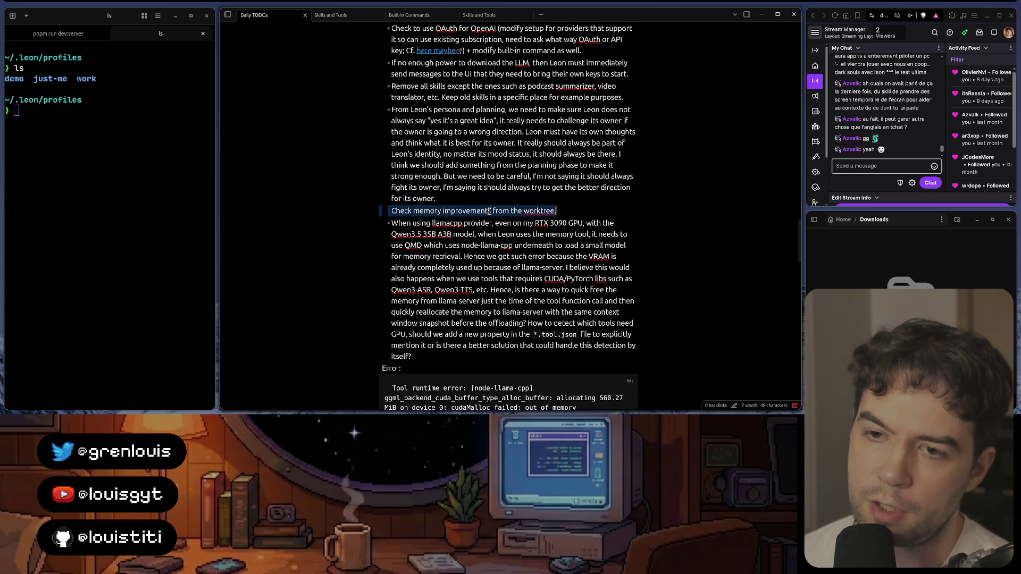
{"action": "double_click", "coordinate": [490, 211]}
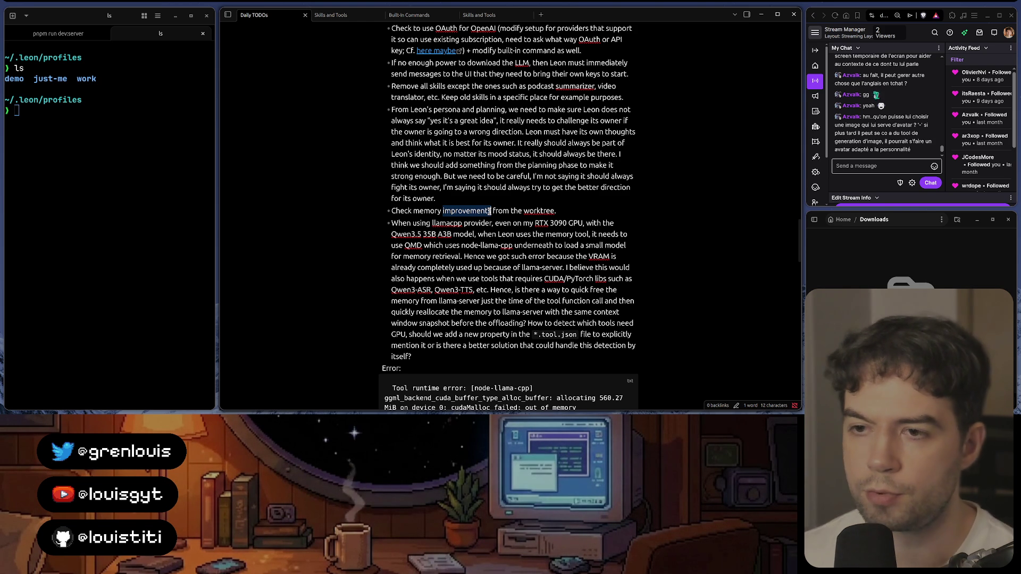
{"action": "triple_click", "coordinate": [484, 212]}
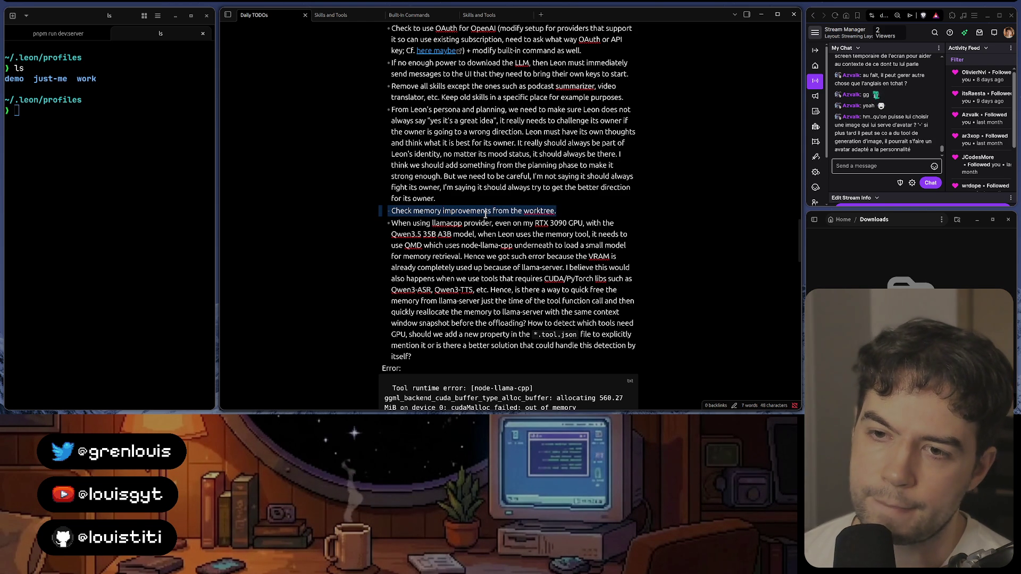
{"action": "scroll", "coordinate": [485, 204], "scroll_direction": "down", "scroll_amount": 2}
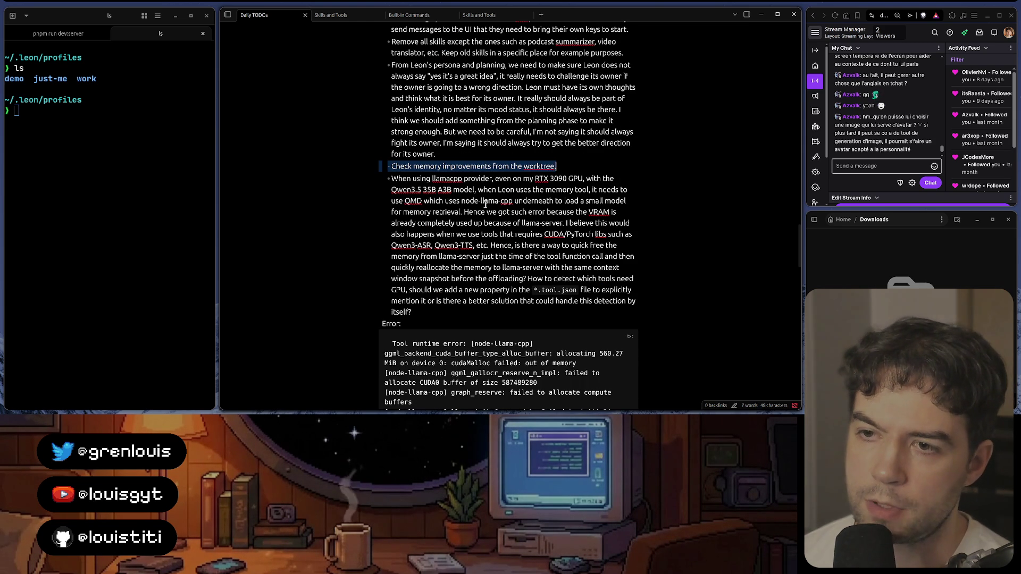
{"action": "mouse_move", "coordinate": [391, 179]}
{"action": "left_mouse_down"}
{"action": "mouse_move", "coordinate": [493, 224]}
{"action": "mouse_move", "coordinate": [491, 185]}
{"action": "left_mouse_up"}
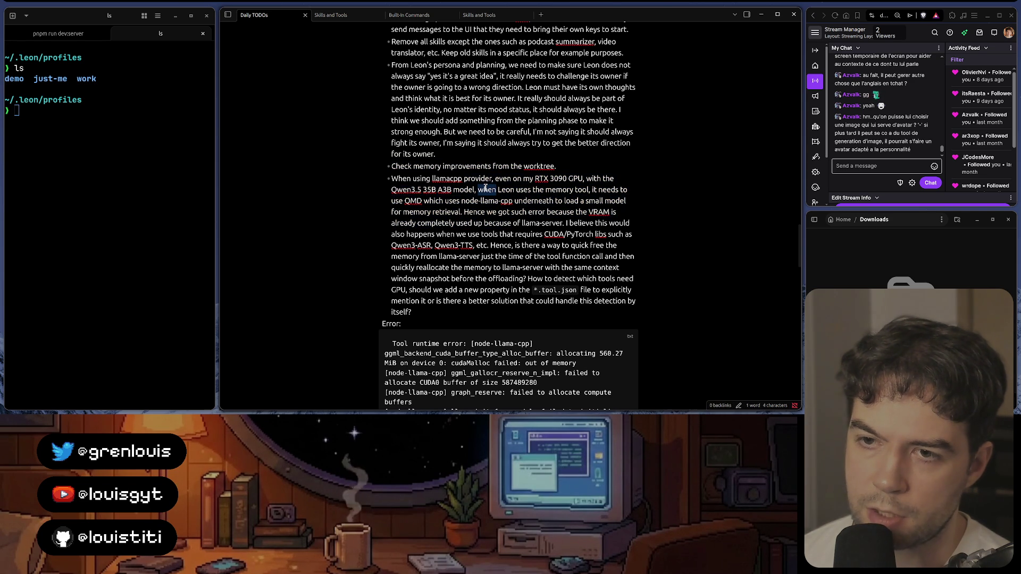
{"action": "double_click", "coordinate": [490, 180]}
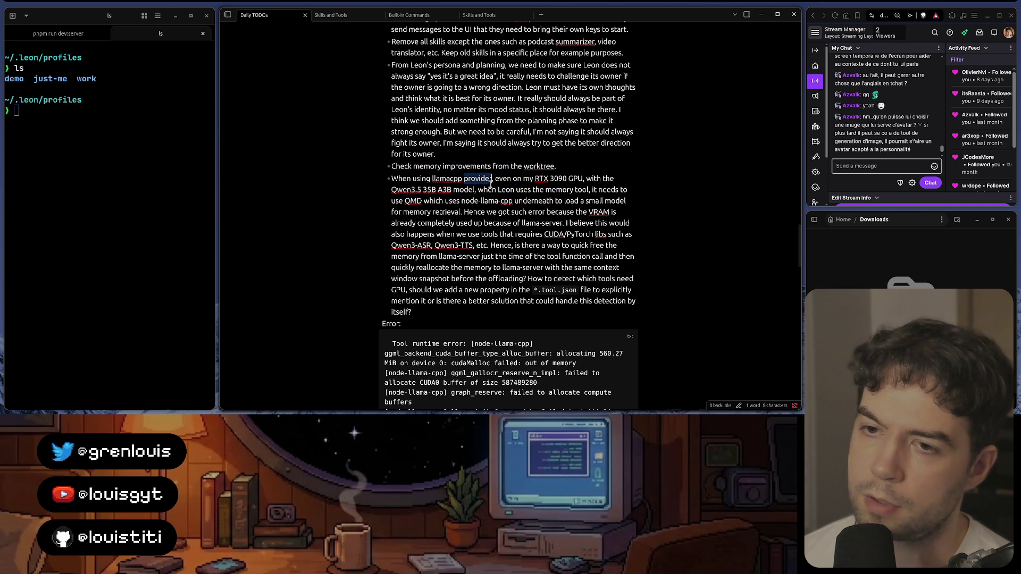
{"action": "double_click", "coordinate": [456, 178]}
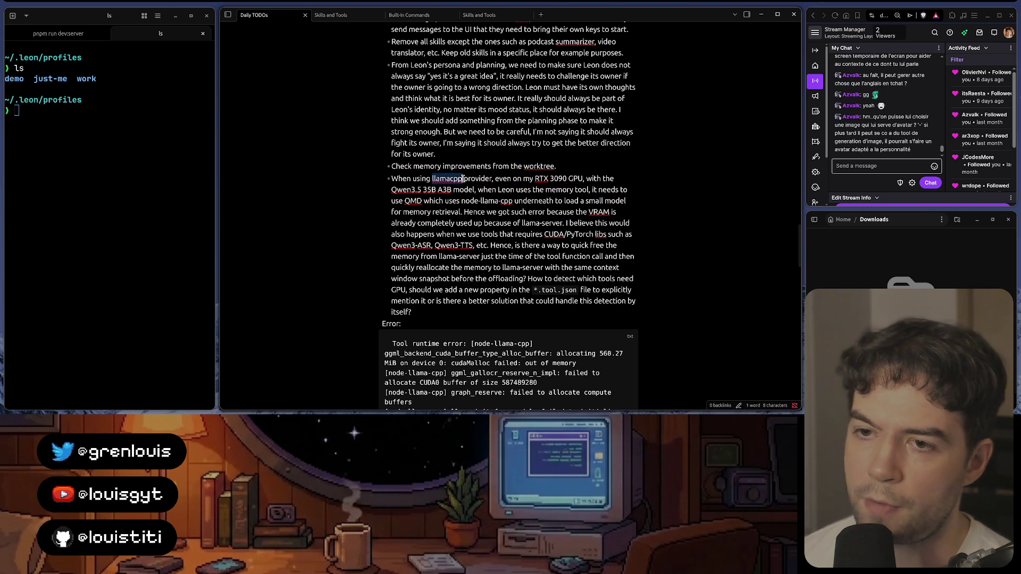
{"action": "triple_click", "coordinate": [472, 177]}
{"action": "double_click", "coordinate": [447, 178]}
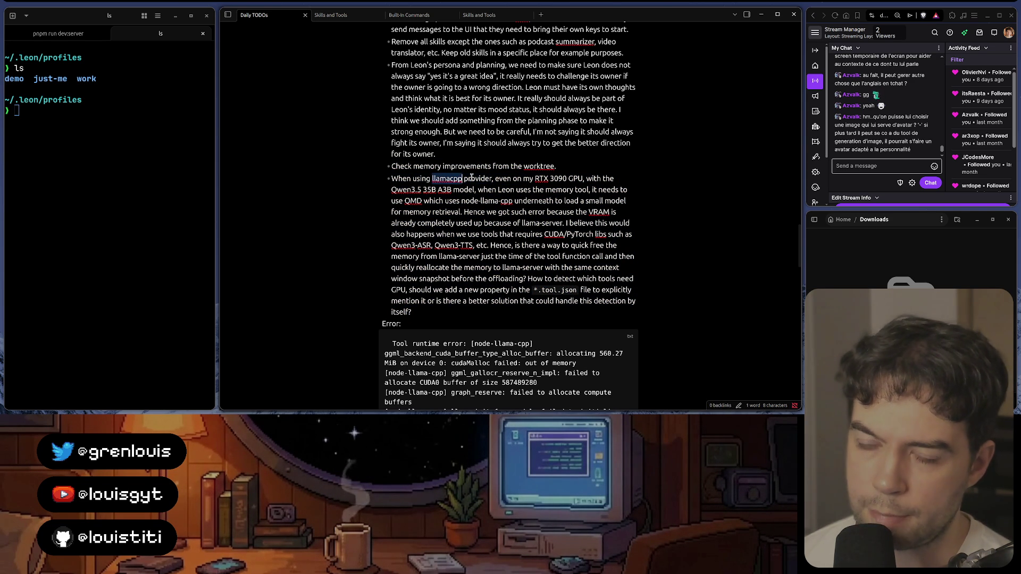
{"action": "scroll", "coordinate": [477, 177], "scroll_direction": "down", "scroll_amount": 2}
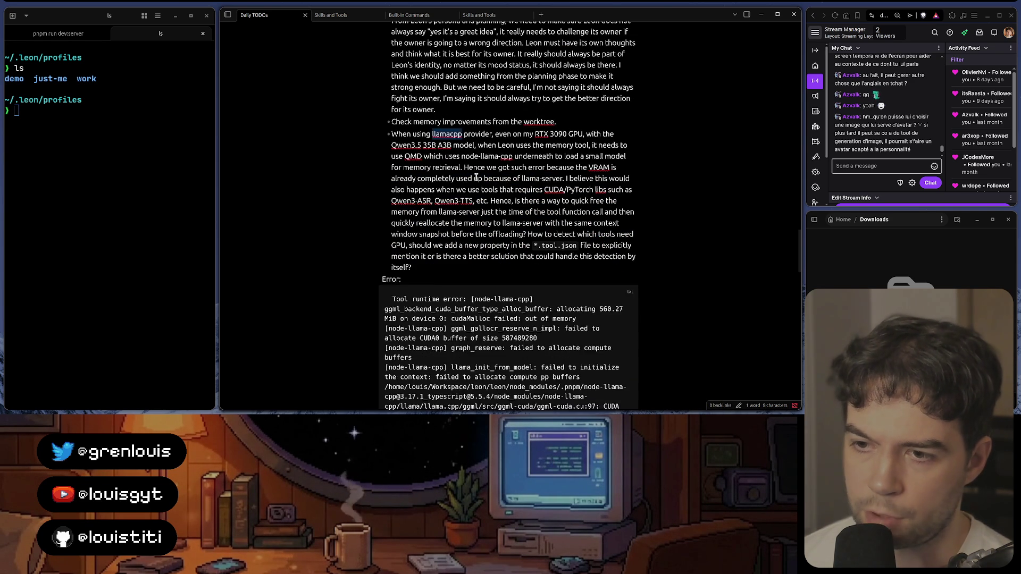
{"action": "scroll", "coordinate": [477, 177], "scroll_direction": "down", "scroll_amount": 1}
{"action": "scroll", "coordinate": [476, 178], "scroll_direction": "down", "scroll_amount": 2}
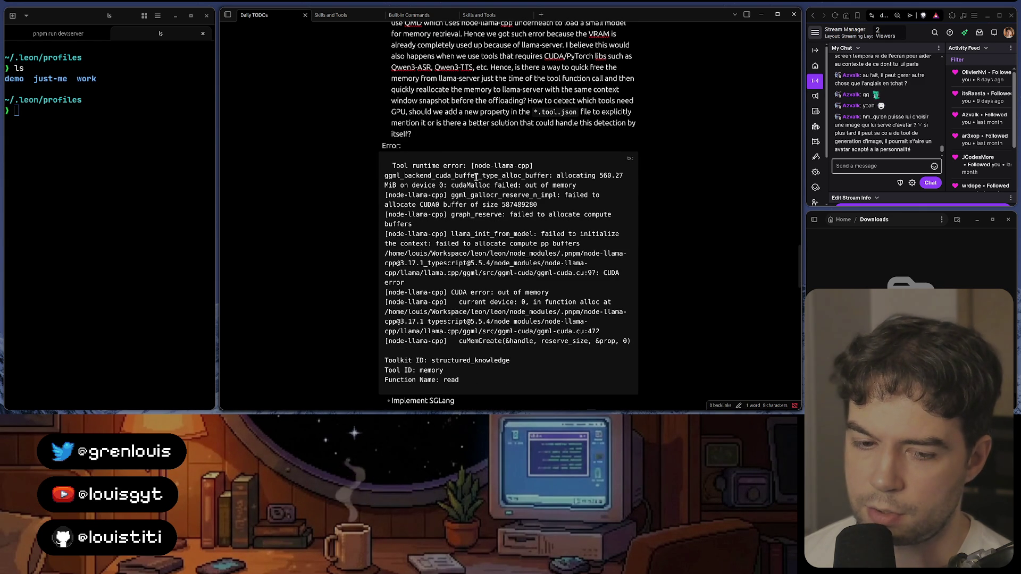
{"action": "scroll", "coordinate": [476, 177], "scroll_direction": "up", "scroll_amount": 3}
{"action": "scroll", "coordinate": [477, 178], "scroll_direction": "up", "scroll_amount": 1}
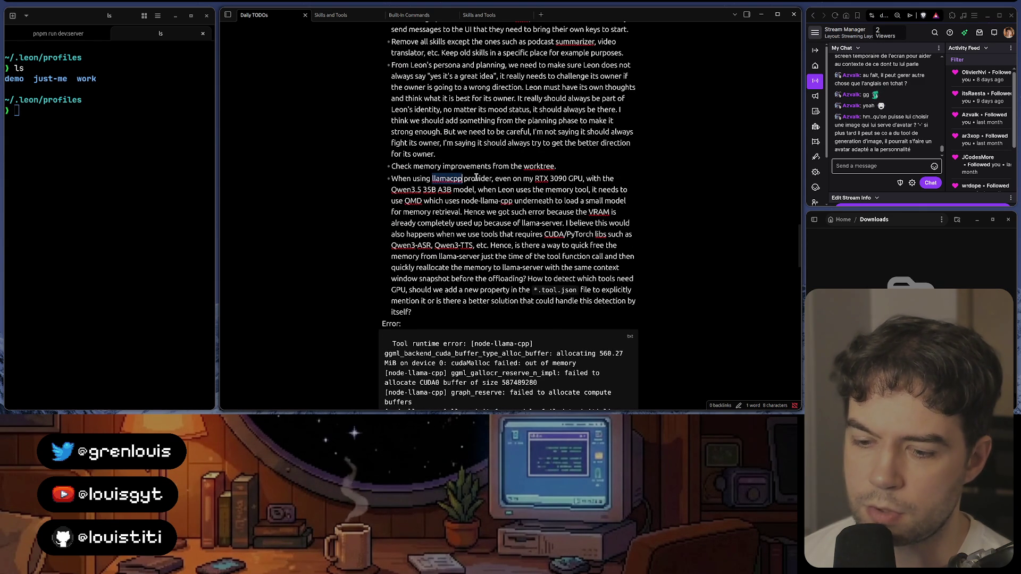
{"action": "scroll", "coordinate": [477, 177], "scroll_direction": "down", "scroll_amount": 3}
{"action": "scroll", "coordinate": [476, 177], "scroll_direction": "down", "scroll_amount": 3}
{"action": "scroll", "coordinate": [476, 178], "scroll_direction": "down", "scroll_amount": 2}
{"action": "scroll", "coordinate": [477, 177], "scroll_direction": "down", "scroll_amount": 2}
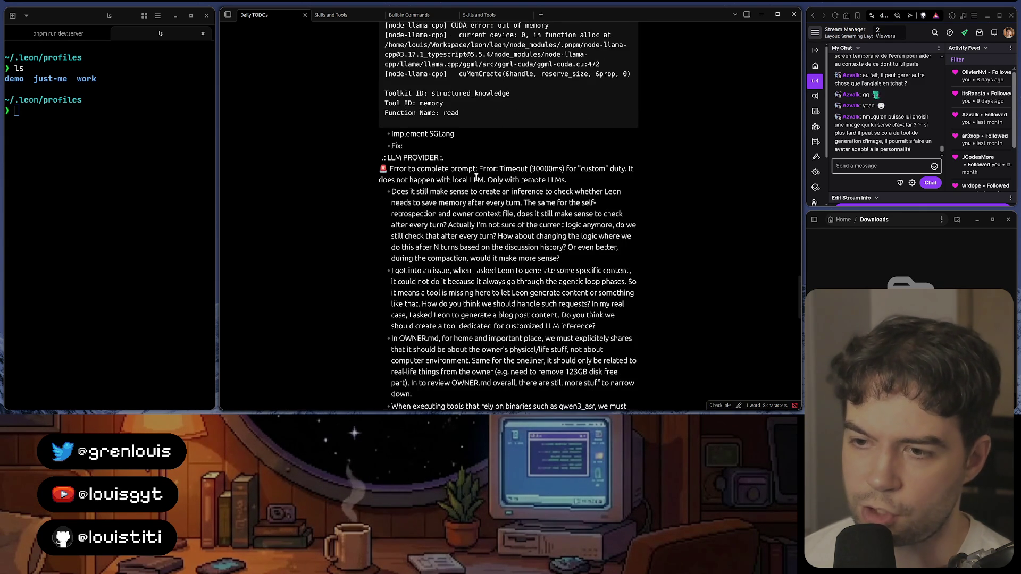
{"action": "scroll", "coordinate": [476, 177], "scroll_direction": "down", "scroll_amount": 3}
{"action": "scroll", "coordinate": [476, 177], "scroll_direction": "down", "scroll_amount": 2}
{"action": "scroll", "coordinate": [476, 177], "scroll_direction": "up", "scroll_amount": 1}
{"action": "scroll", "coordinate": [476, 177], "scroll_direction": "down", "scroll_amount": 3}
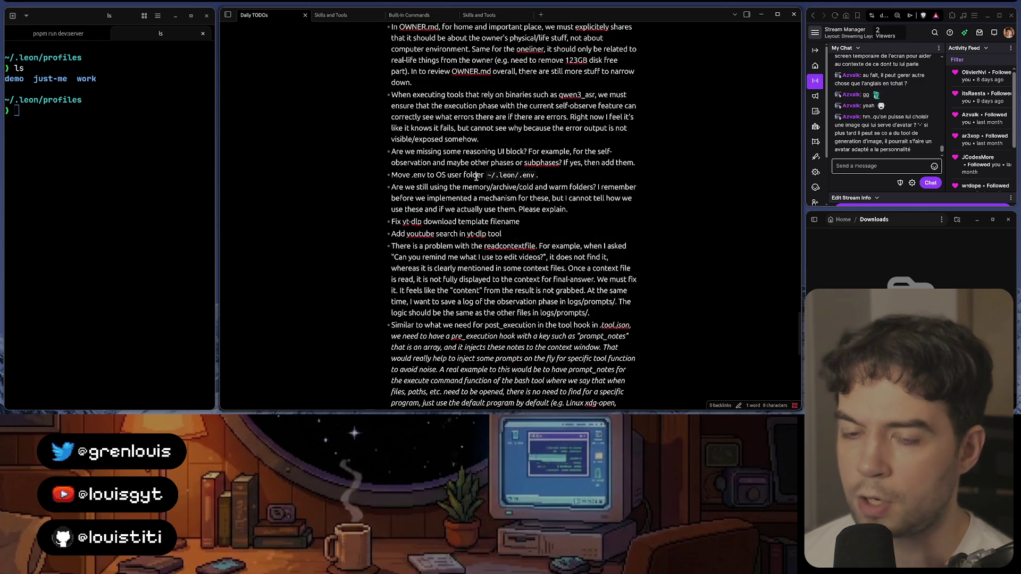
{"action": "scroll", "coordinate": [477, 177], "scroll_direction": "down", "scroll_amount": 2}
{"action": "left_click_drag", "start_coordinate": [479, 109], "coordinate": [497, 271]}
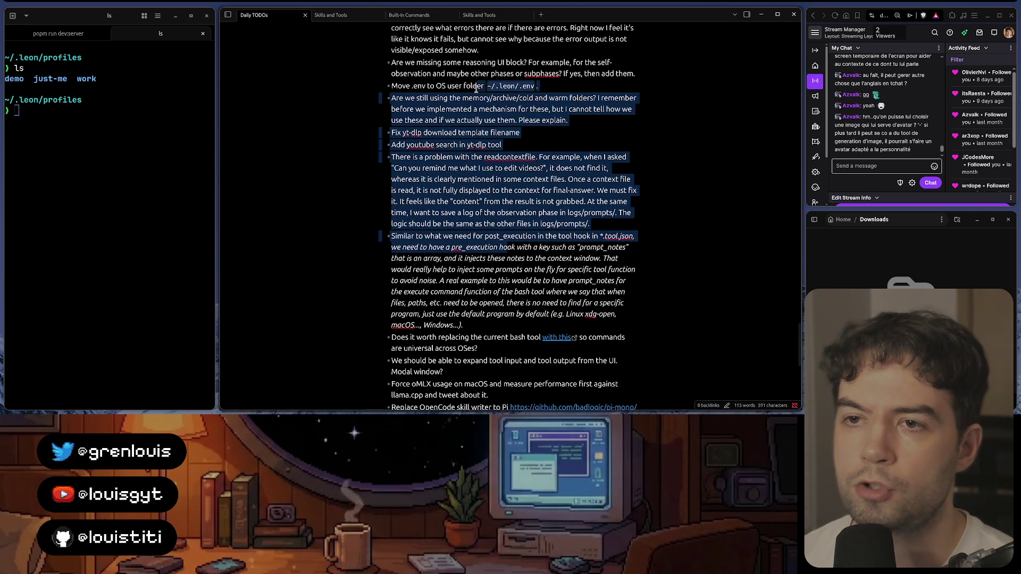
{"action": "left_click", "coordinate": [497, 168]}
{"action": "scroll", "coordinate": [497, 170], "scroll_direction": "down", "scroll_amount": 2}
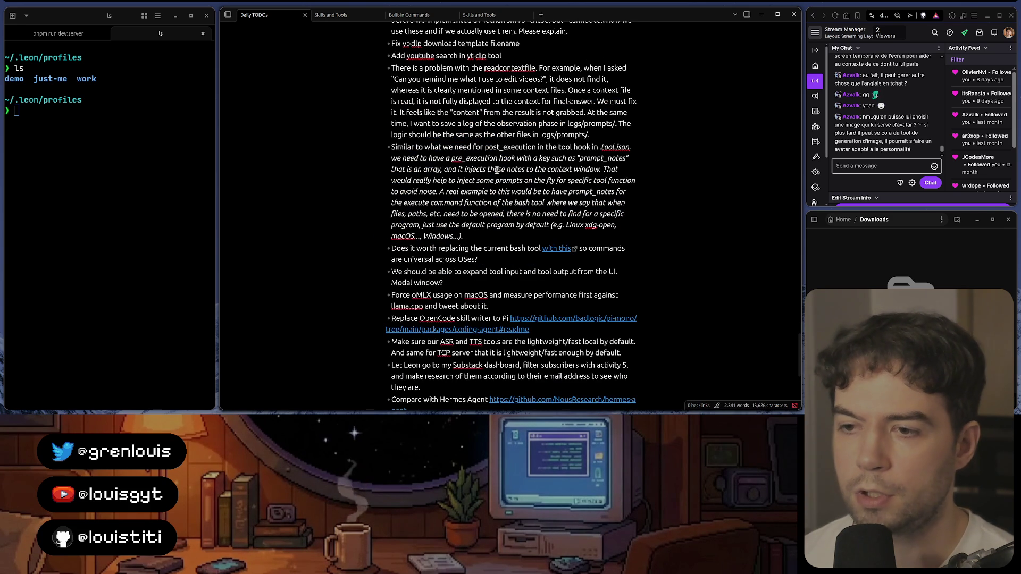
{"action": "scroll", "coordinate": [497, 169], "scroll_direction": "down", "scroll_amount": 3}
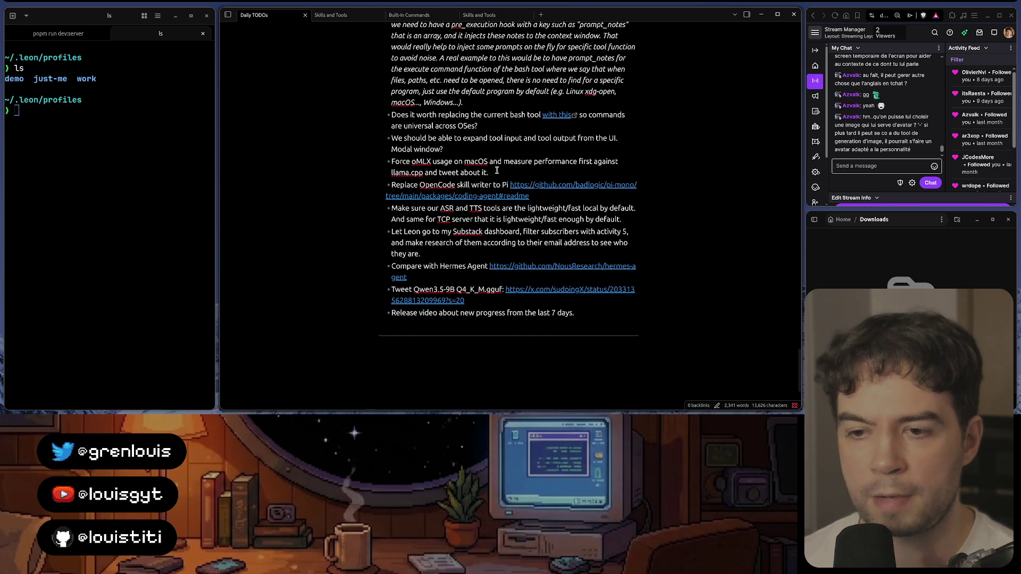
{"action": "scroll", "coordinate": [496, 170], "scroll_direction": "up", "scroll_amount": 2}
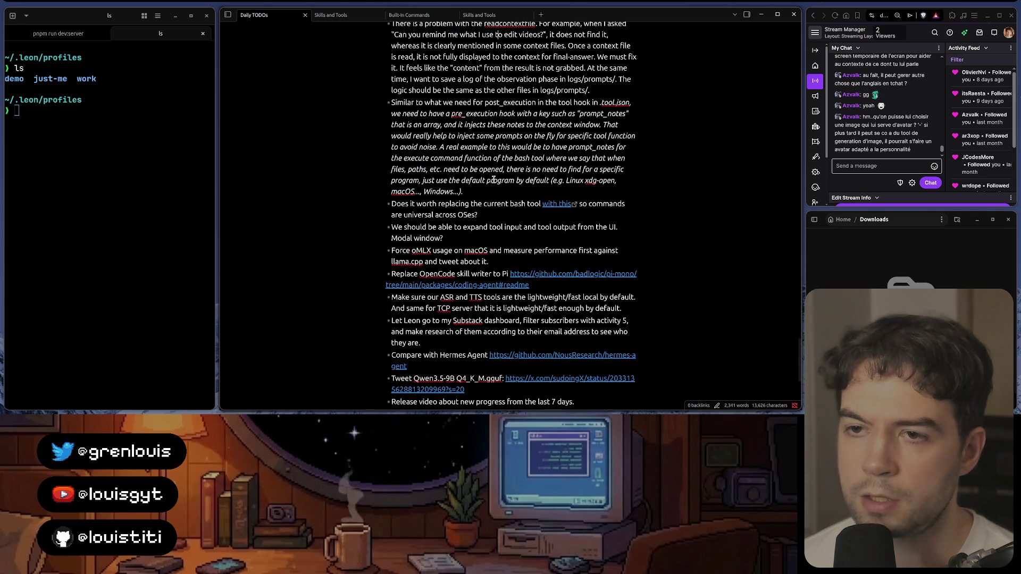
{"action": "scroll", "coordinate": [493, 181], "scroll_direction": "up", "scroll_amount": 7}
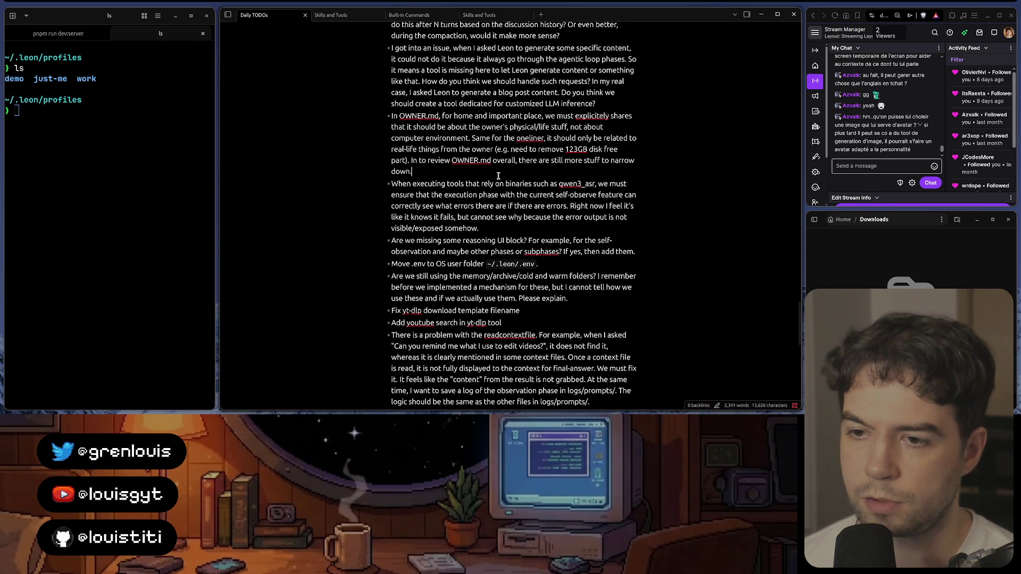
{"action": "left_click", "coordinate": [499, 176]}
{"action": "scroll", "coordinate": [501, 231], "scroll_direction": "up", "scroll_amount": 5}
{"action": "scroll", "coordinate": [503, 226], "scroll_direction": "up", "scroll_amount": 2}
{"action": "scroll", "coordinate": [505, 220], "scroll_direction": "up", "scroll_amount": 3}
{"action": "scroll", "coordinate": [508, 212], "scroll_direction": "up", "scroll_amount": 2}
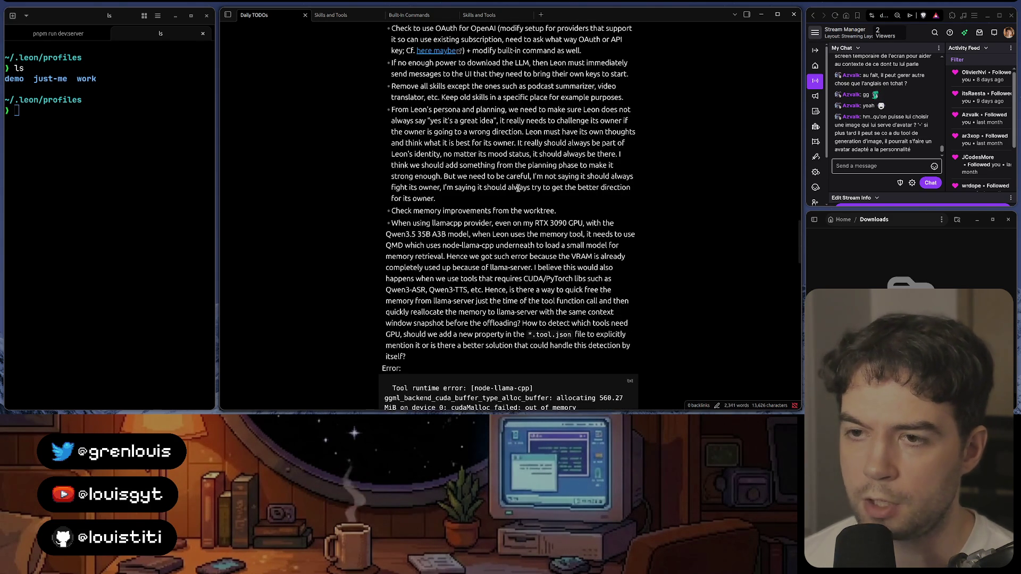